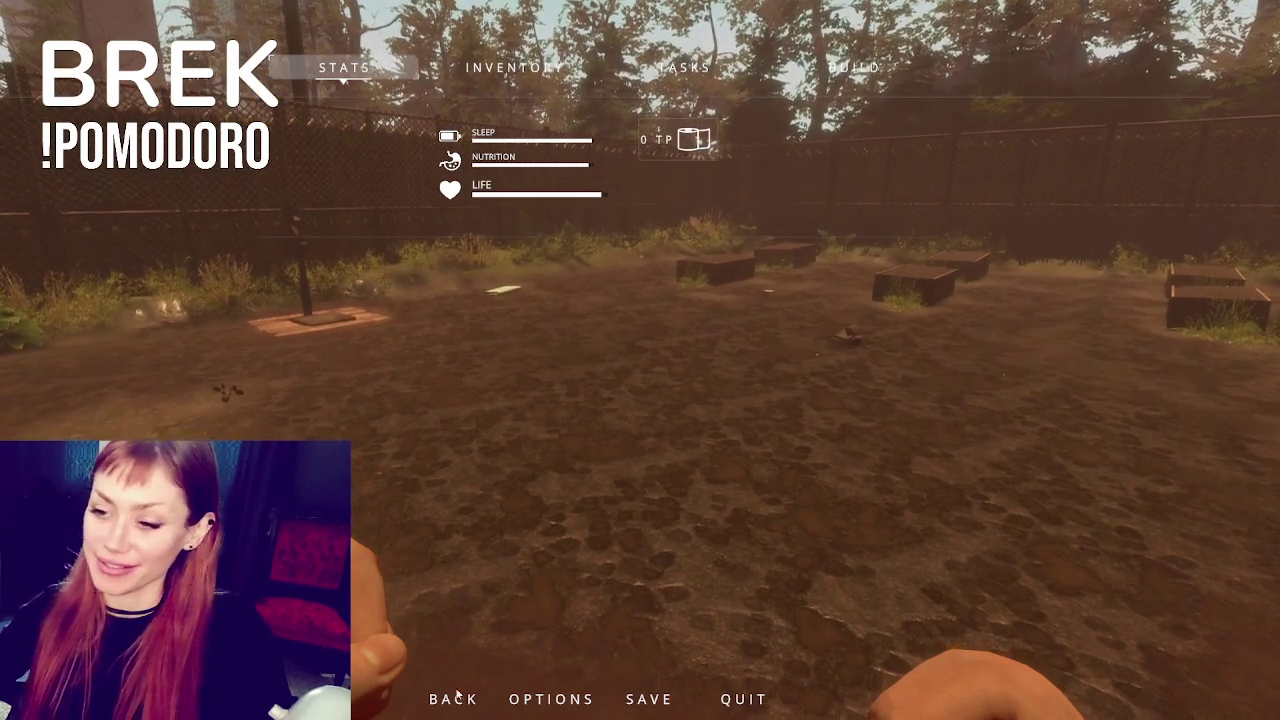
Resume play, pick up the booklet, kettle and Walls Wood Scraps booklet, and harvest the berry bush
{"action": "left_click", "coordinate": [453, 699]}
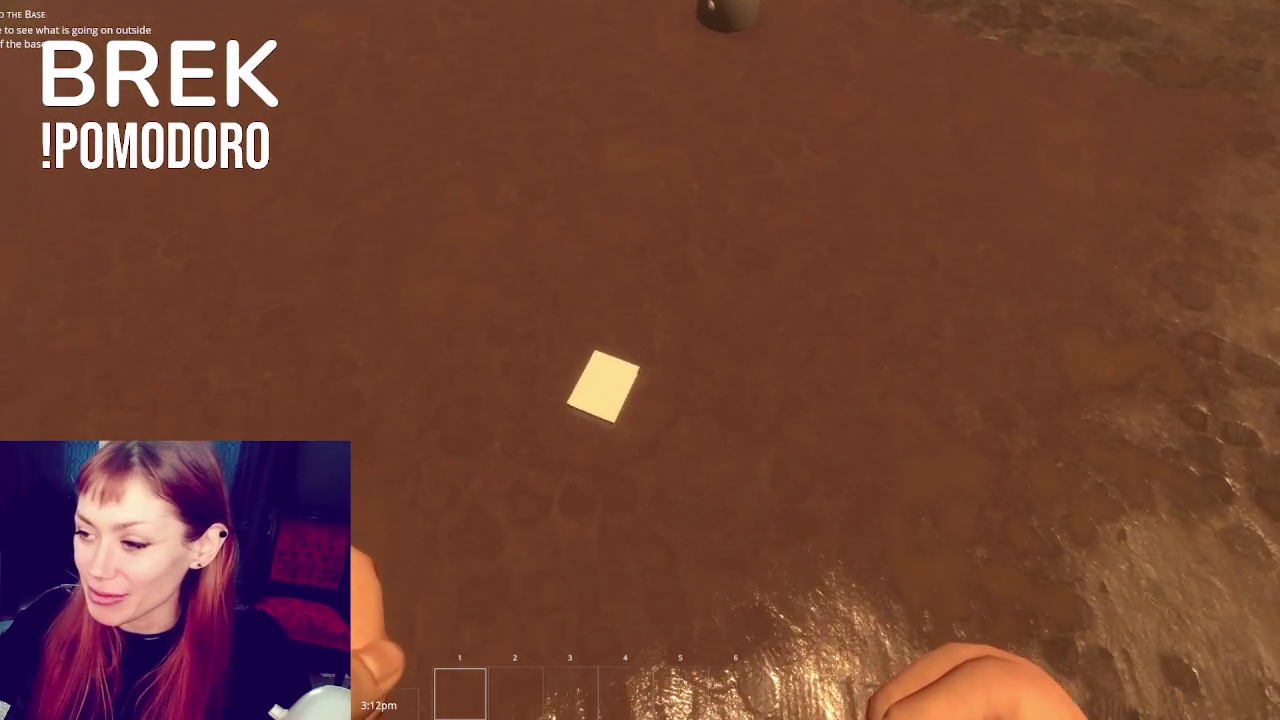
{"action": "key", "text": "e"}
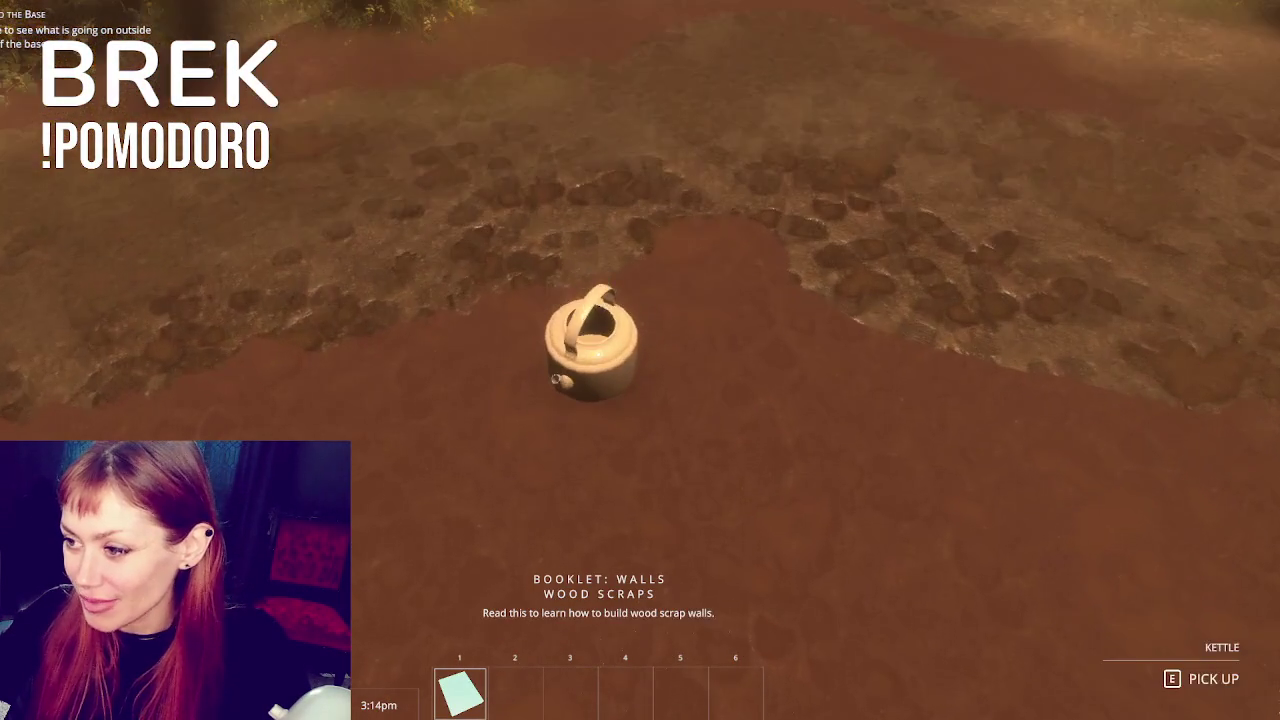
{"action": "key", "text": "e"}
{"action": "key", "text": "e"}
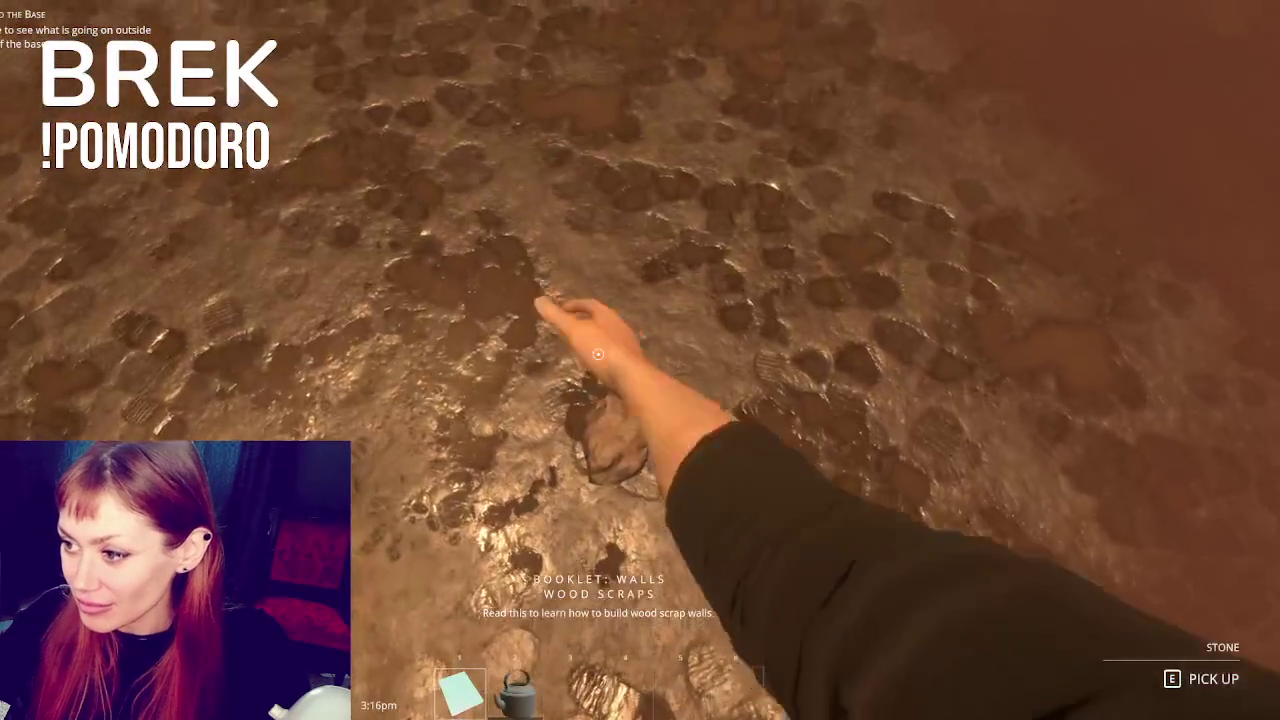
{"action": "key", "text": "w"}
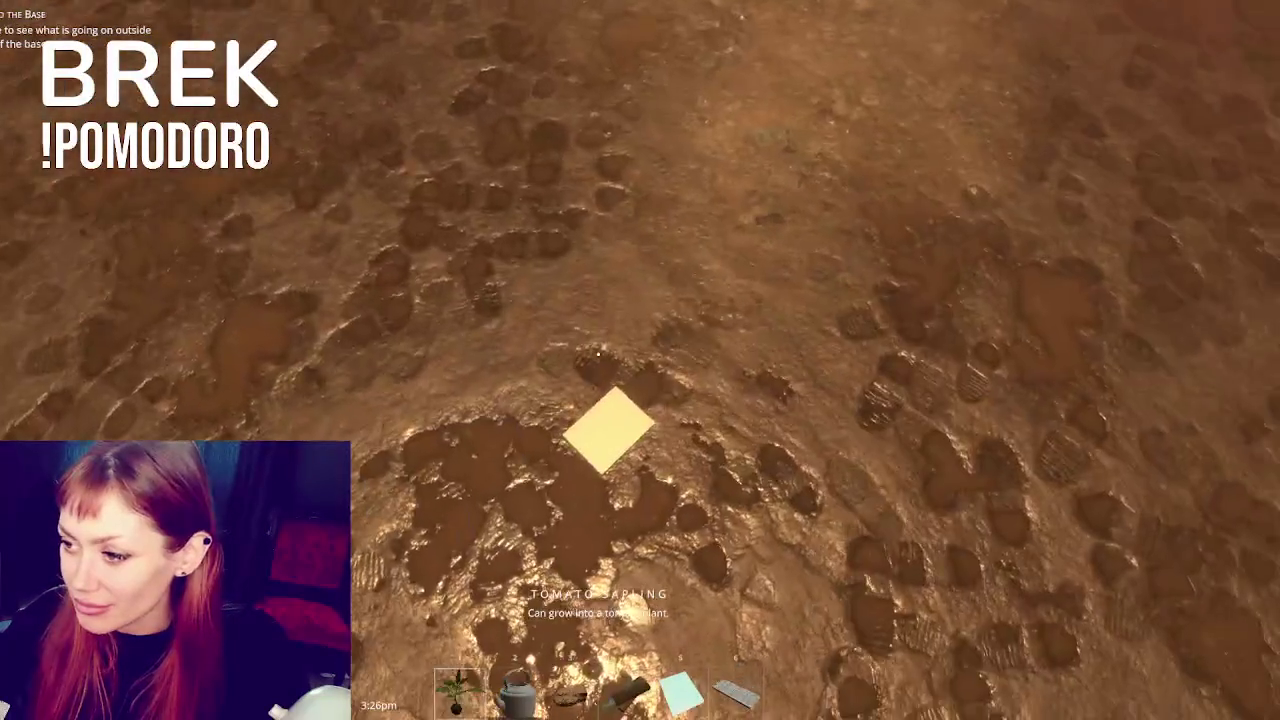
{"action": "key", "text": "e"}
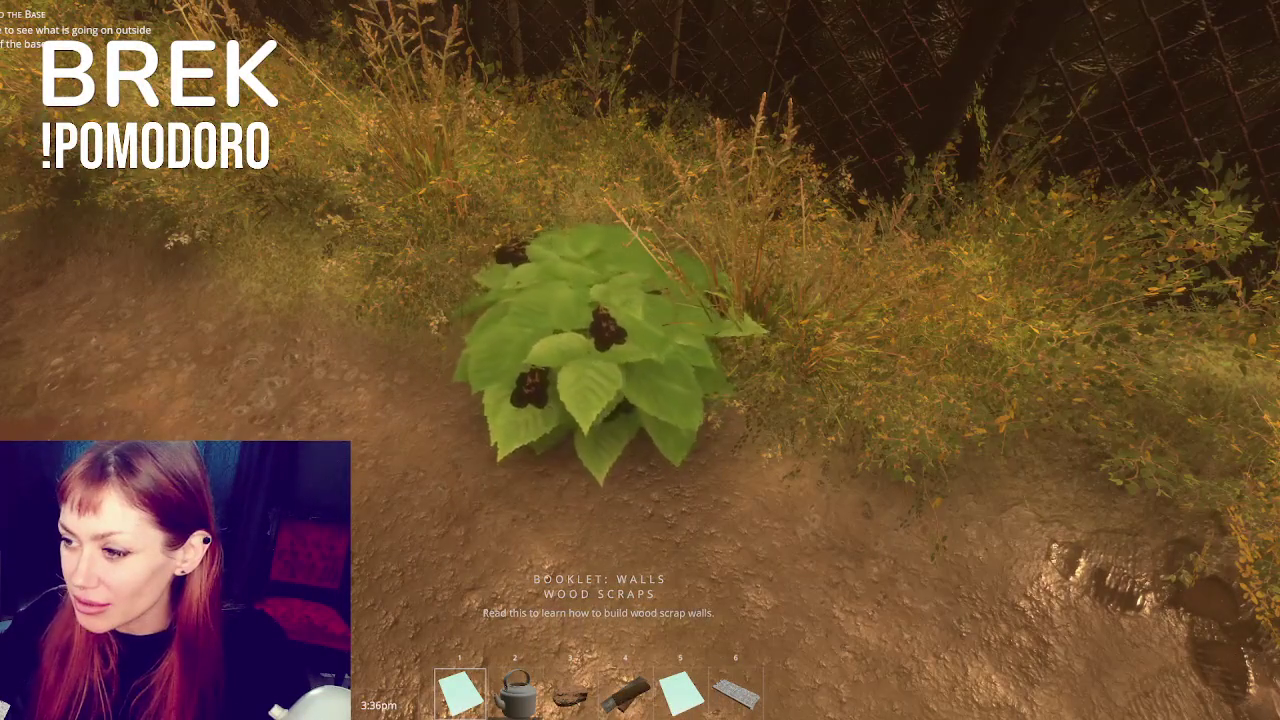
{"action": "left_click", "coordinate": [640, 360]}
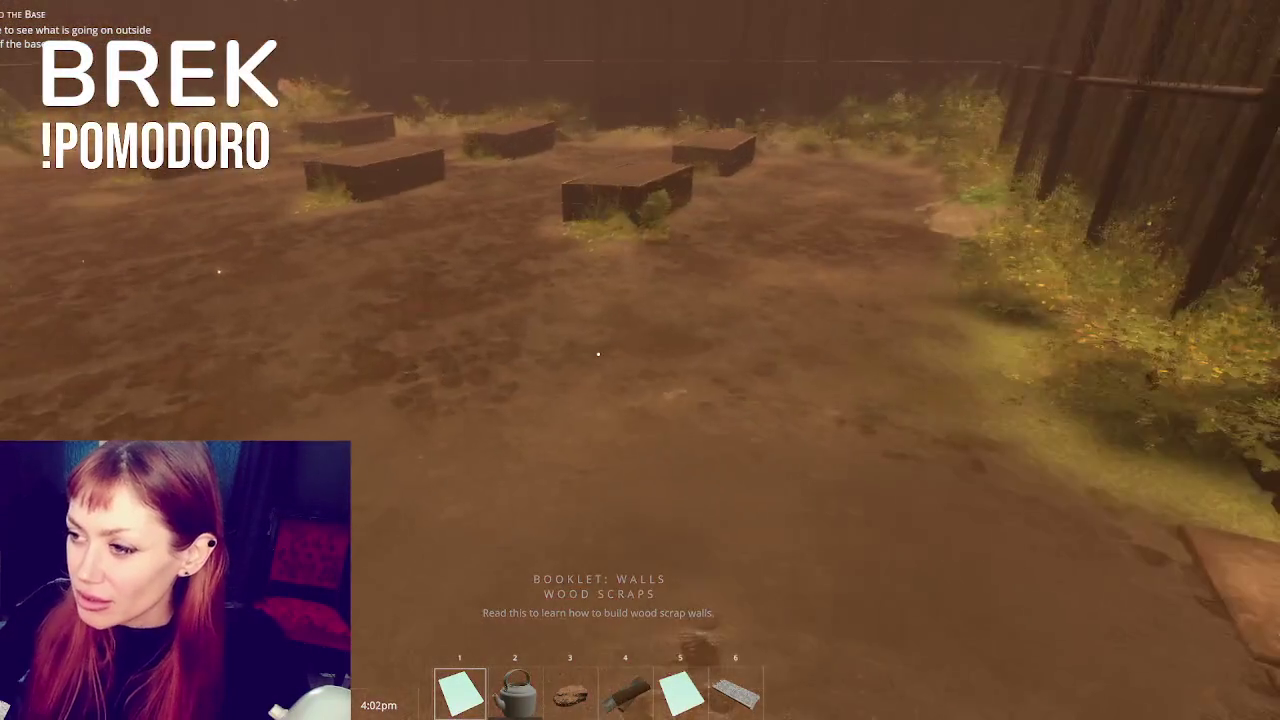
Open the yard's wooden gate by the garden beds, walk through and pause the game
{"action": "key", "text": "w"}
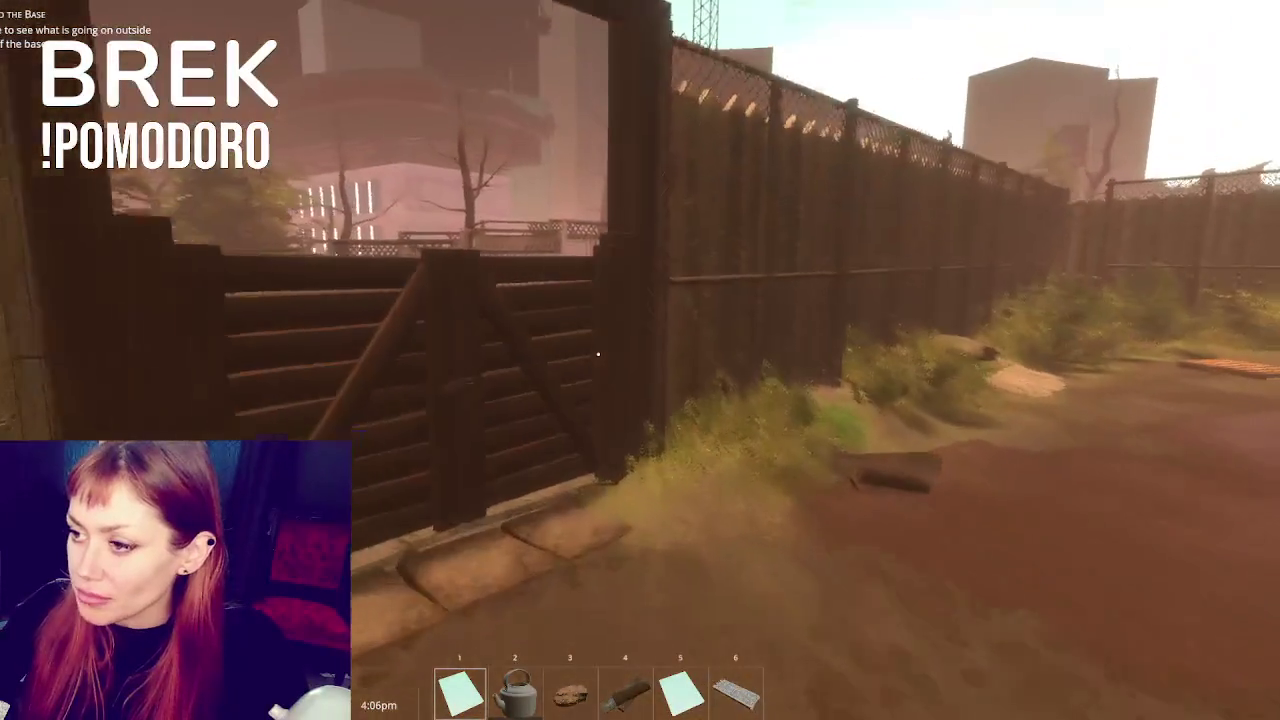
{"action": "key", "text": "e"}
{"action": "key", "text": "w"}
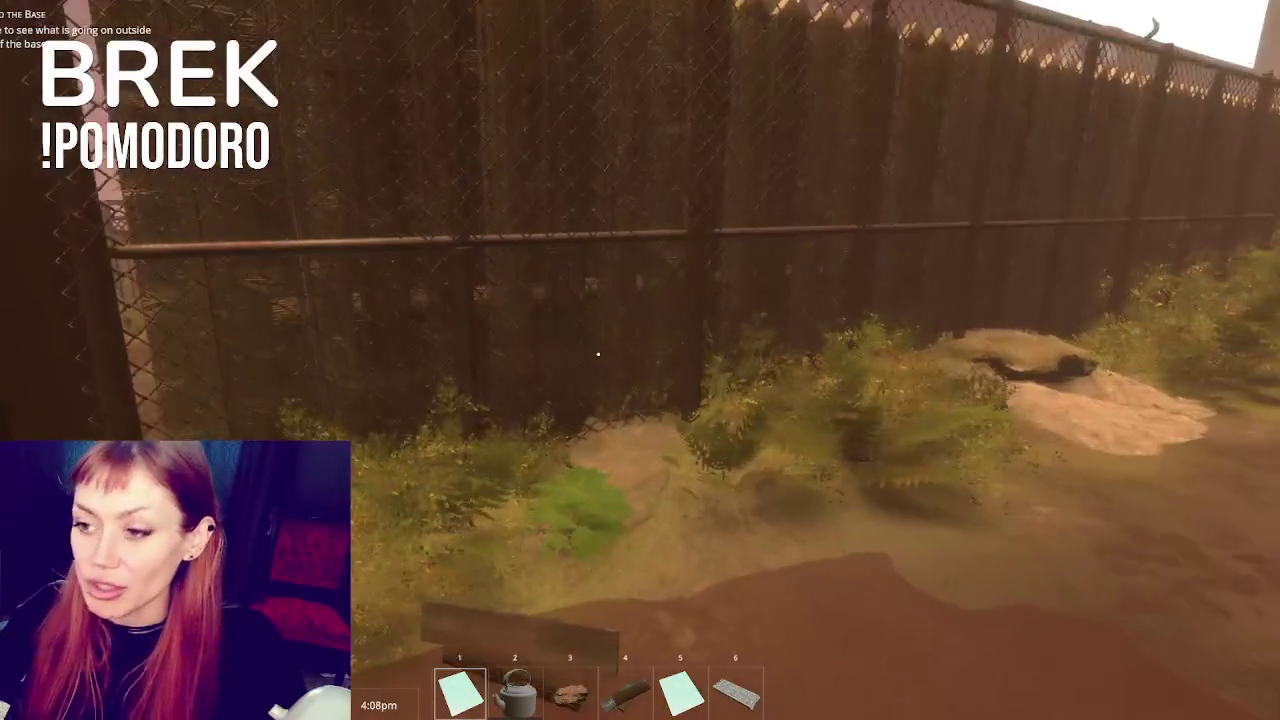
{"action": "key", "text": "Escape"}
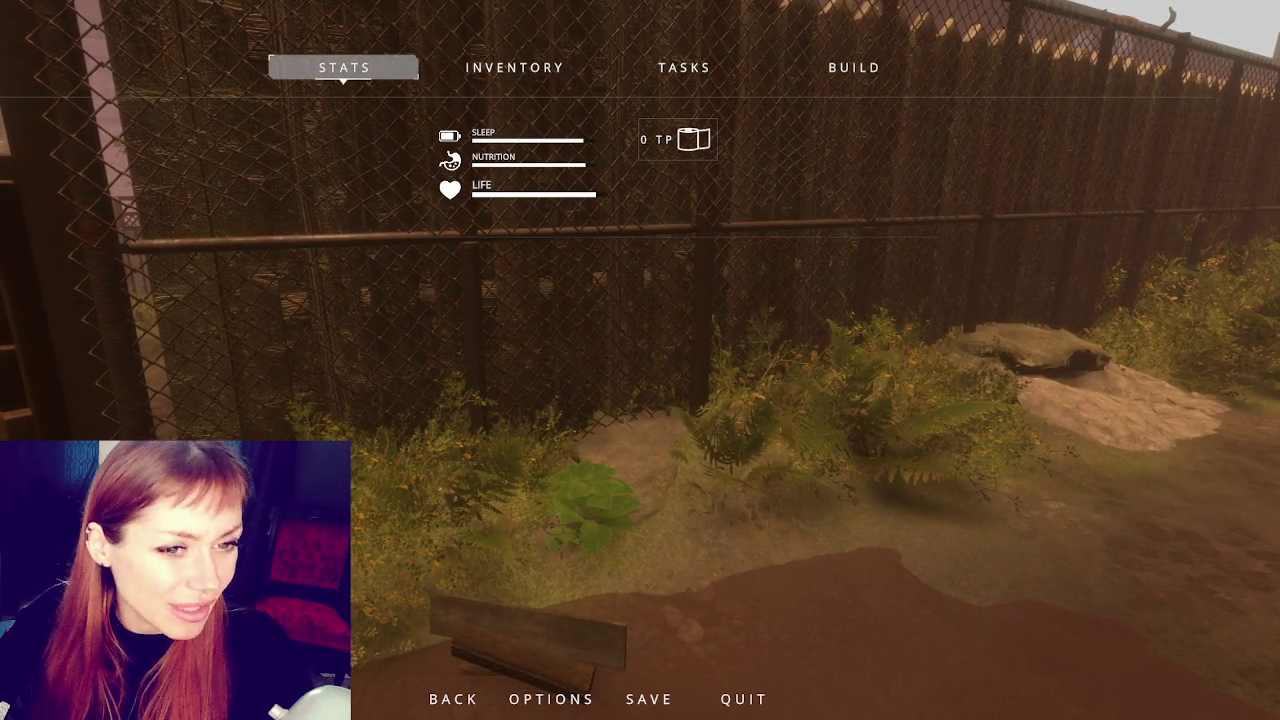
Resume, open the door beside the fence, step into the dirt yard and pause again
{"action": "key", "text": "Escape"}
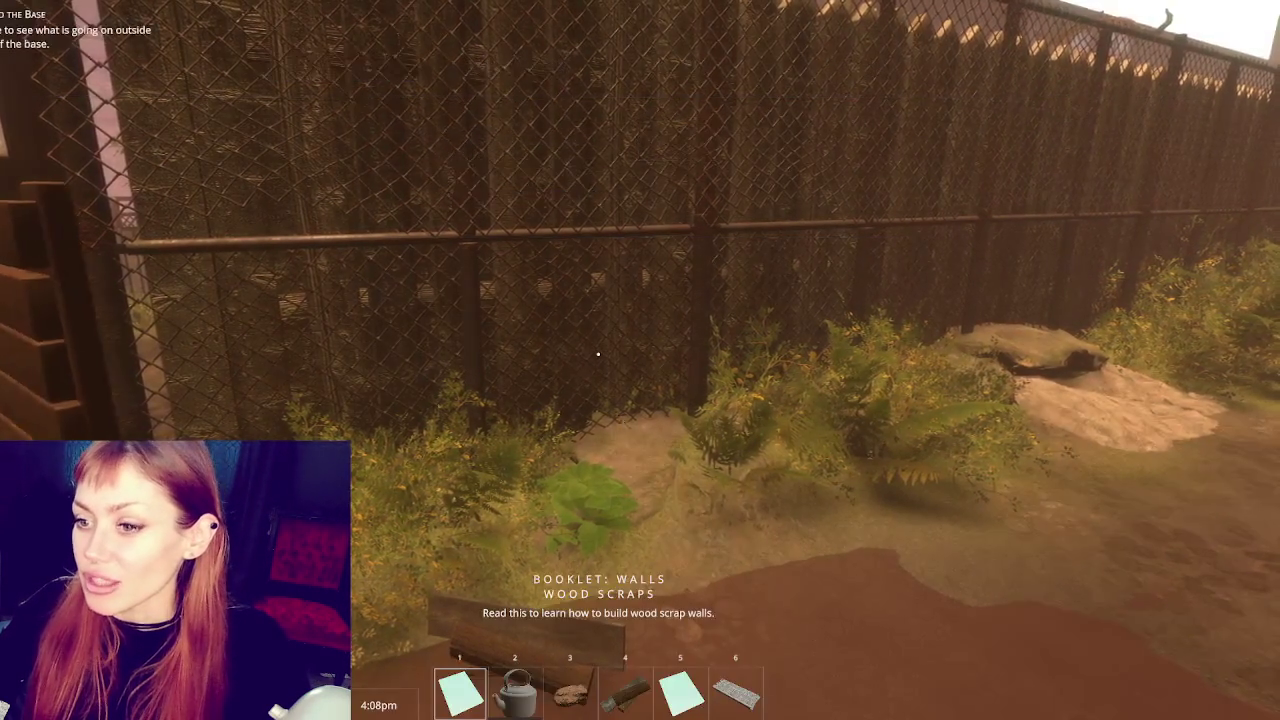
{"action": "key", "text": "e"}
{"action": "key", "text": "w"}
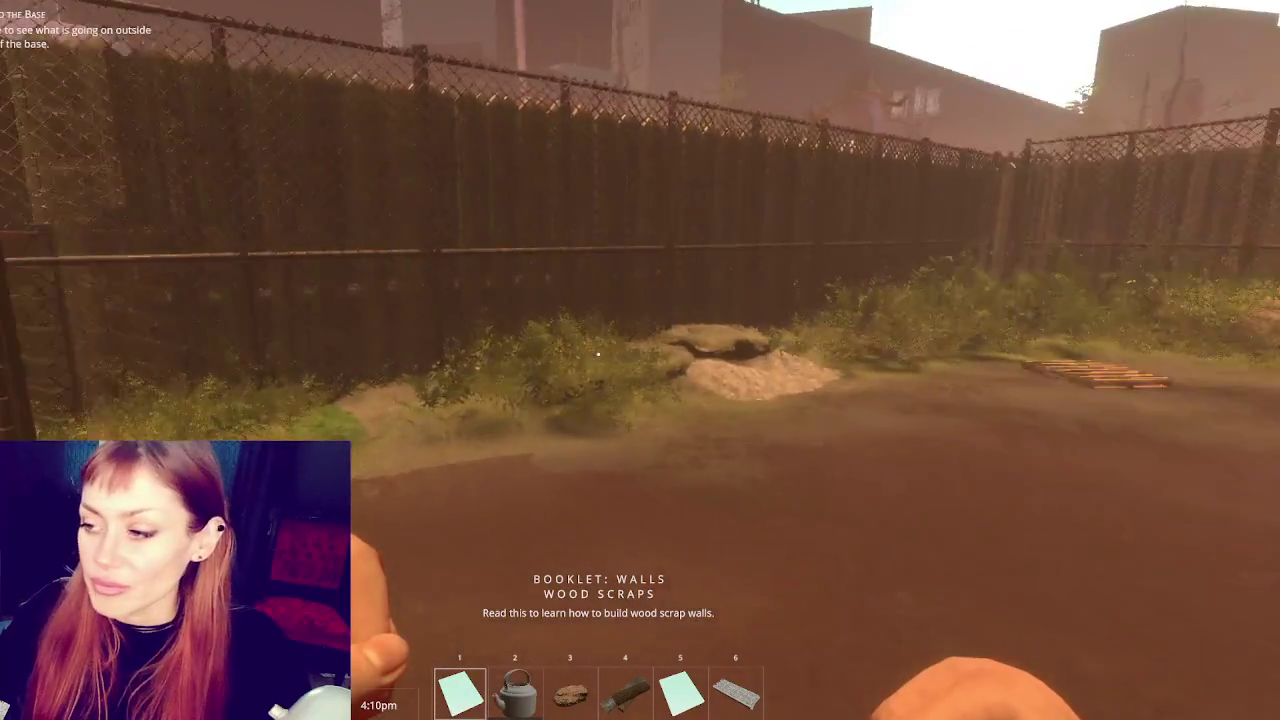
{"action": "key", "text": "Escape"}
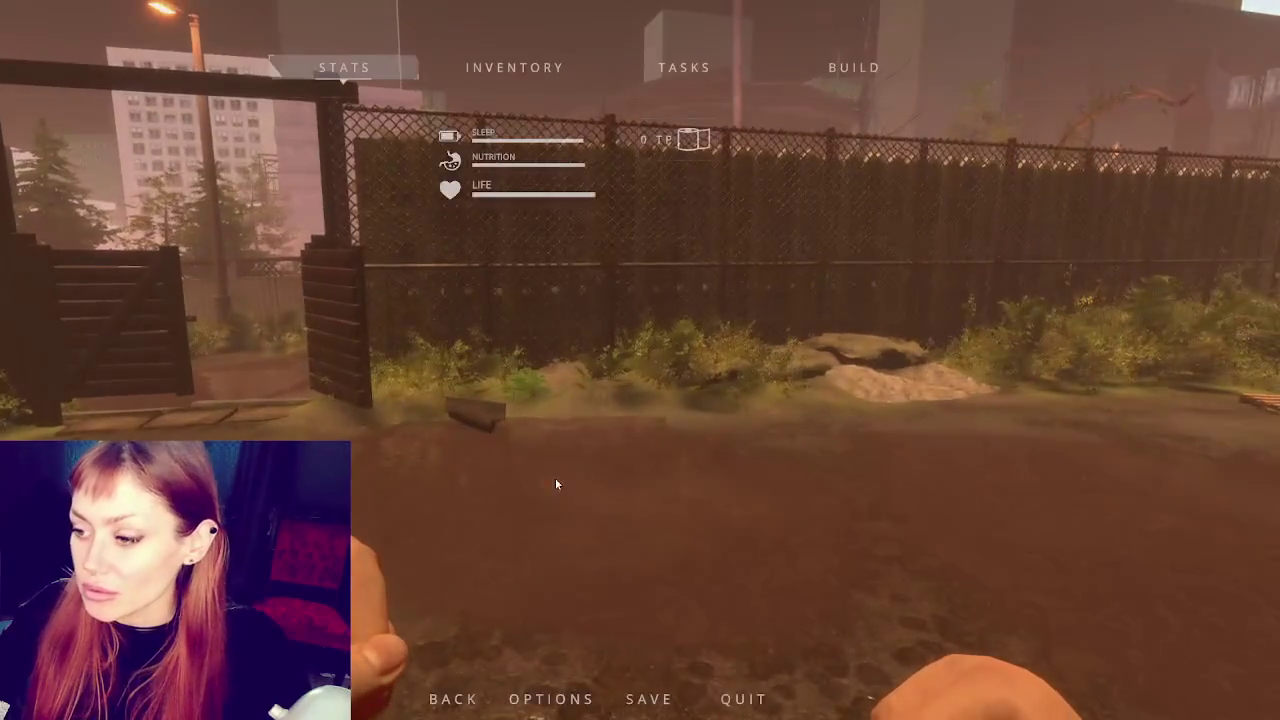
Open the game options and scroll through the graphics, audio and controller settings
{"action": "left_click", "coordinate": [578, 696]}
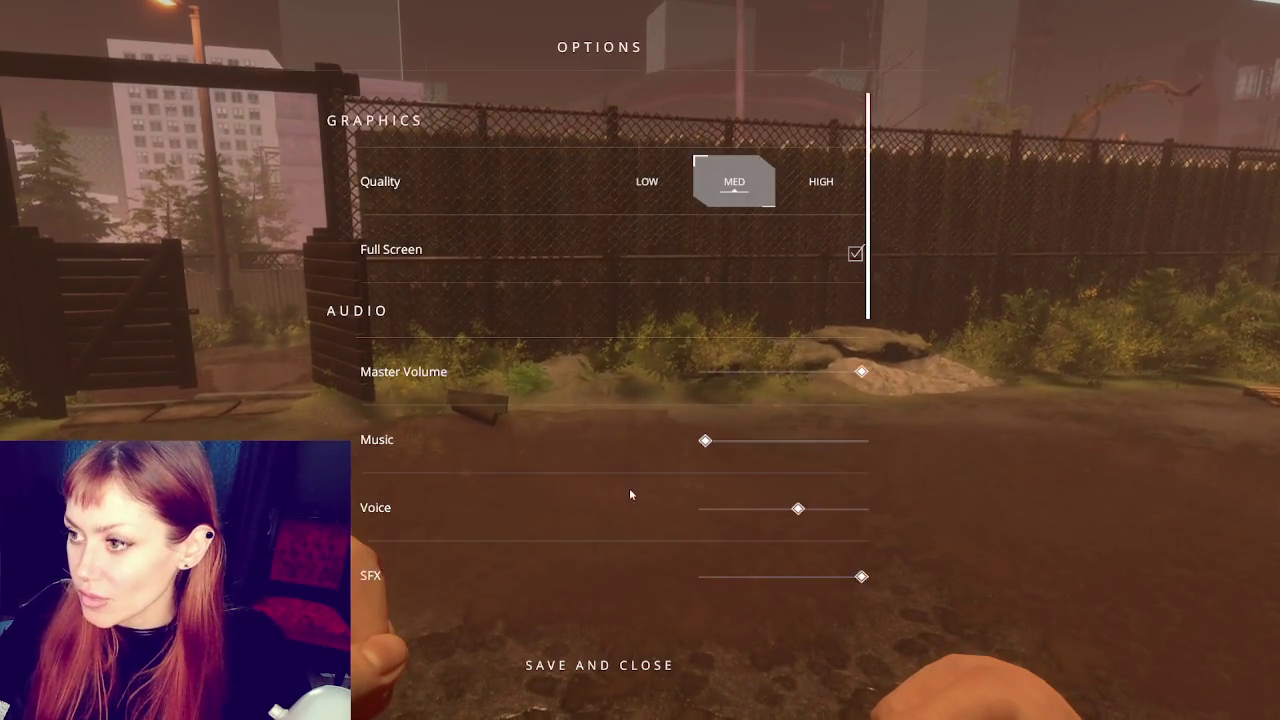
{"action": "scroll", "coordinate": [586, 278], "scroll_direction": "down", "scroll_amount": 5}
{"action": "scroll", "coordinate": [590, 275], "scroll_direction": "down", "scroll_amount": 10}
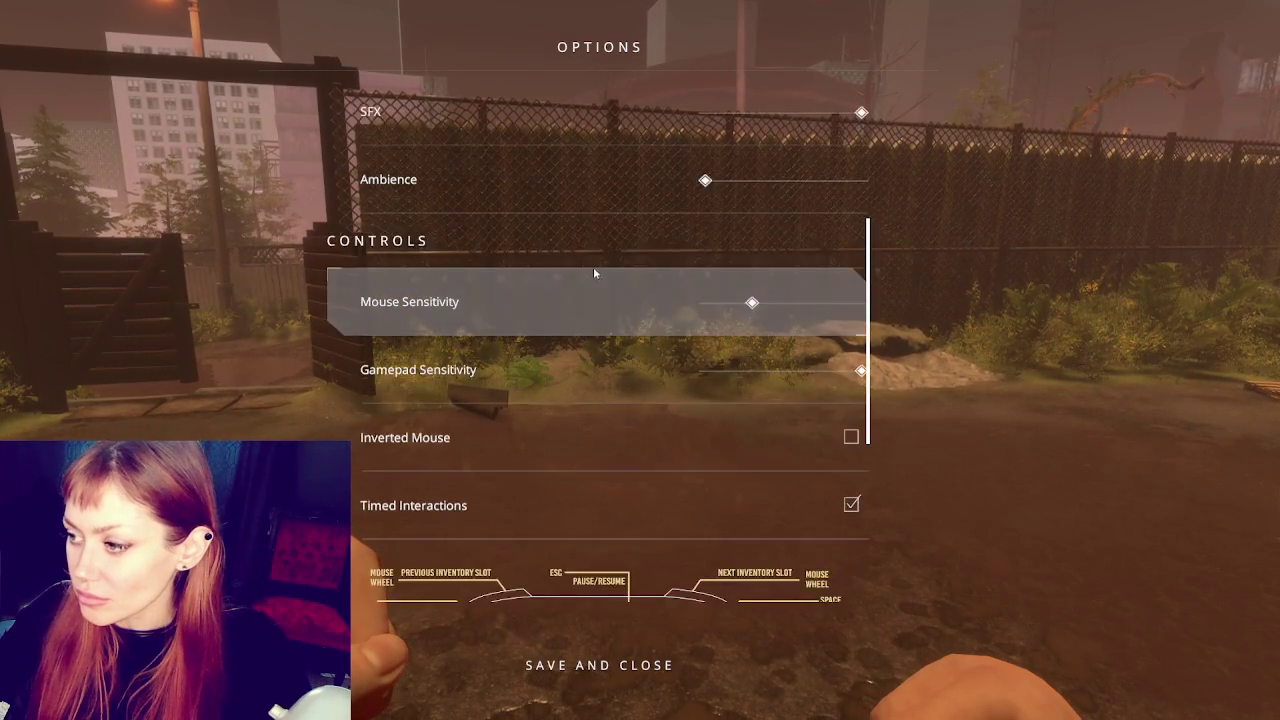
{"action": "scroll", "coordinate": [607, 311], "scroll_direction": "down", "scroll_amount": 2}
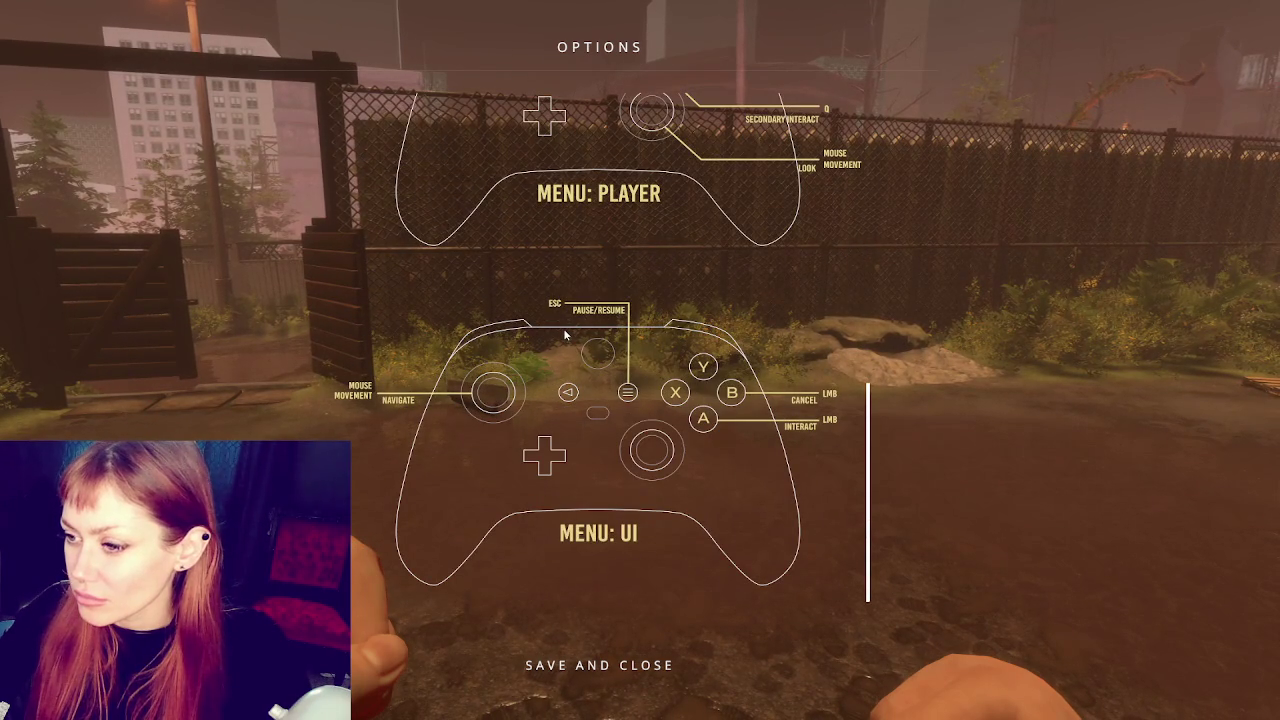
{"action": "scroll", "coordinate": [563, 328], "scroll_direction": "down", "scroll_amount": 4}
{"action": "scroll", "coordinate": [630, 331], "scroll_direction": "down", "scroll_amount": 2}
{"action": "scroll", "coordinate": [643, 334], "scroll_direction": "up", "scroll_amount": 12}
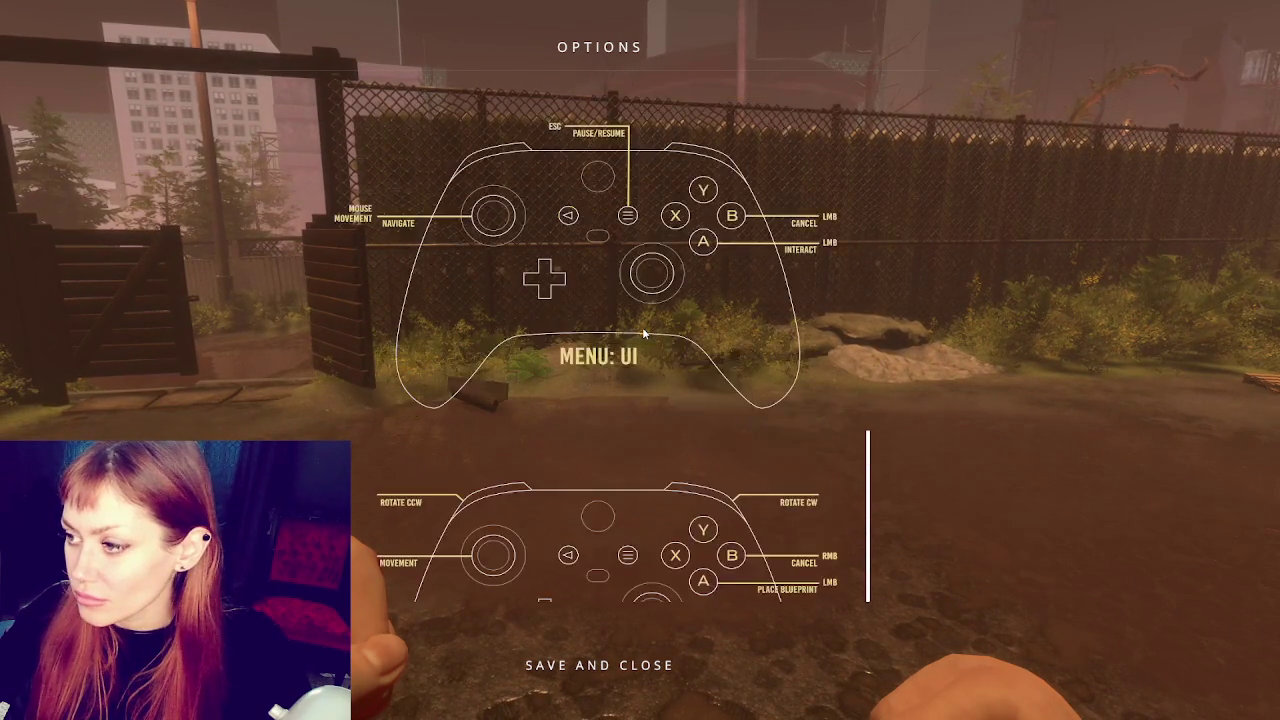
{"action": "scroll", "coordinate": [641, 318], "scroll_direction": "up", "scroll_amount": 3}
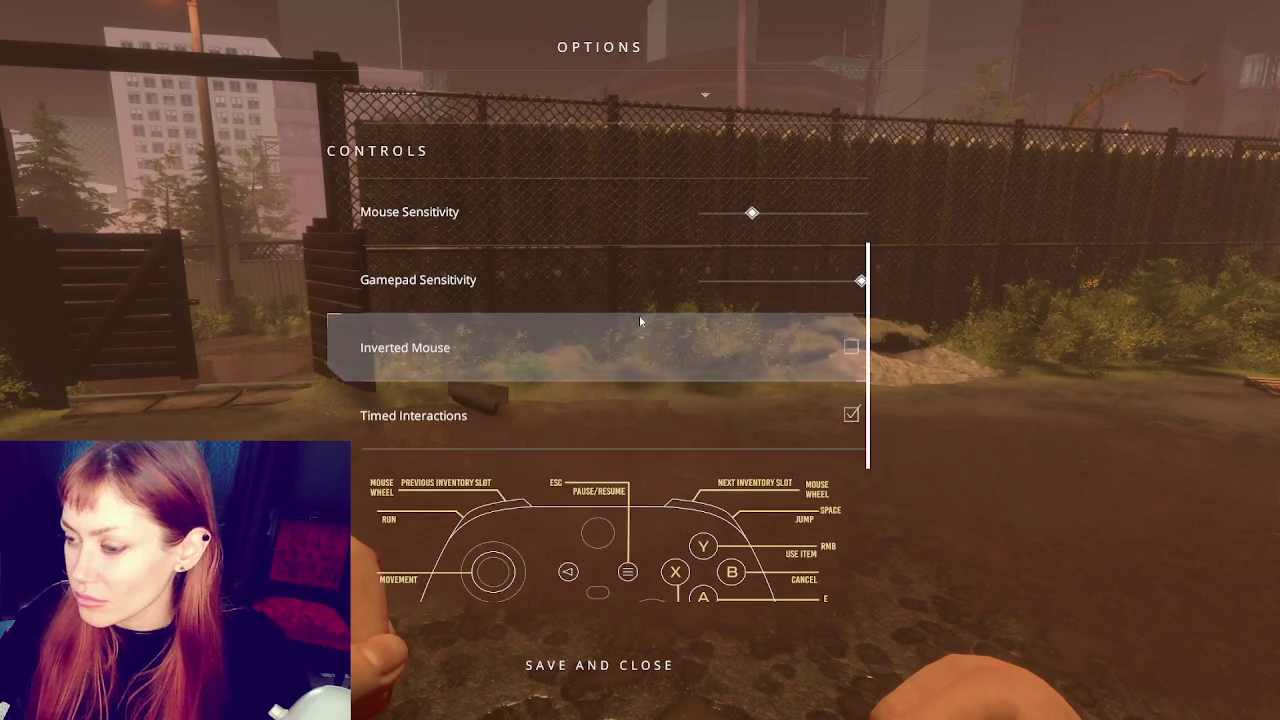
{"action": "scroll", "coordinate": [645, 315], "scroll_direction": "up", "scroll_amount": 5}
{"action": "scroll", "coordinate": [652, 305], "scroll_direction": "up", "scroll_amount": 4}
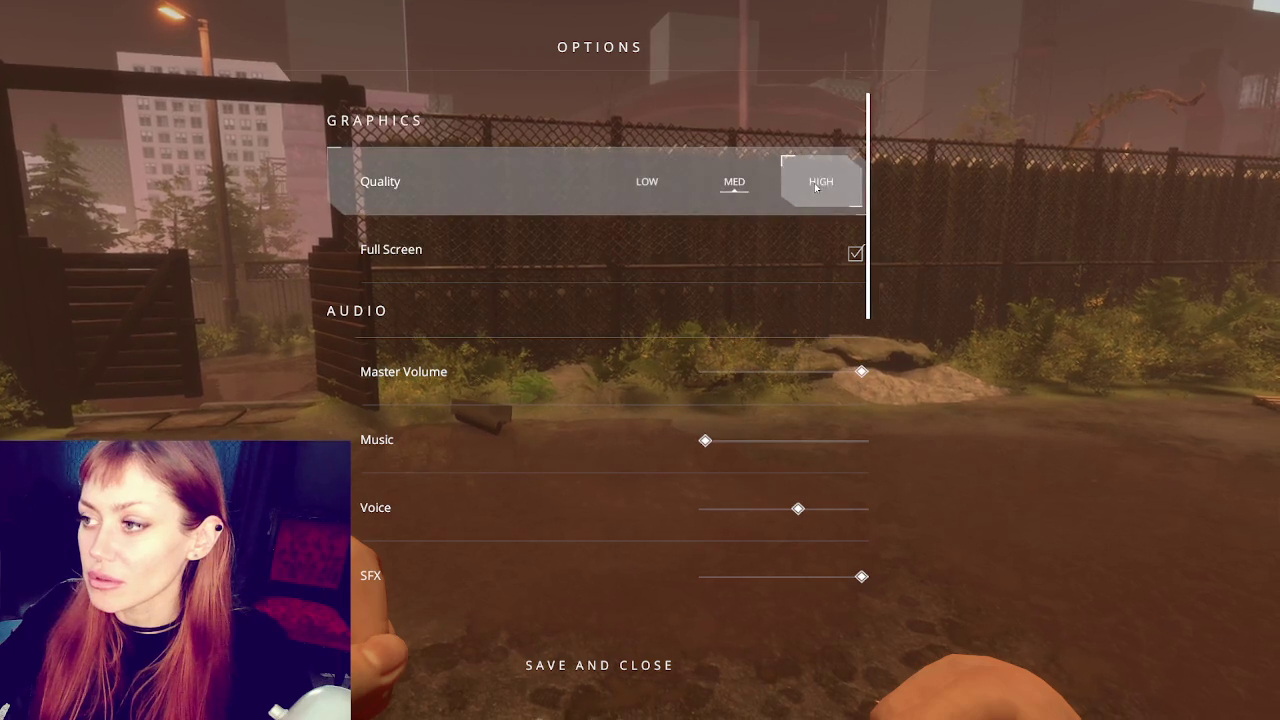
Set Graphics Quality to MED and leave the options screen
{"action": "scroll", "coordinate": [583, 241], "scroll_direction": "down", "scroll_amount": 4}
{"action": "scroll", "coordinate": [613, 240], "scroll_direction": "down", "scroll_amount": 4}
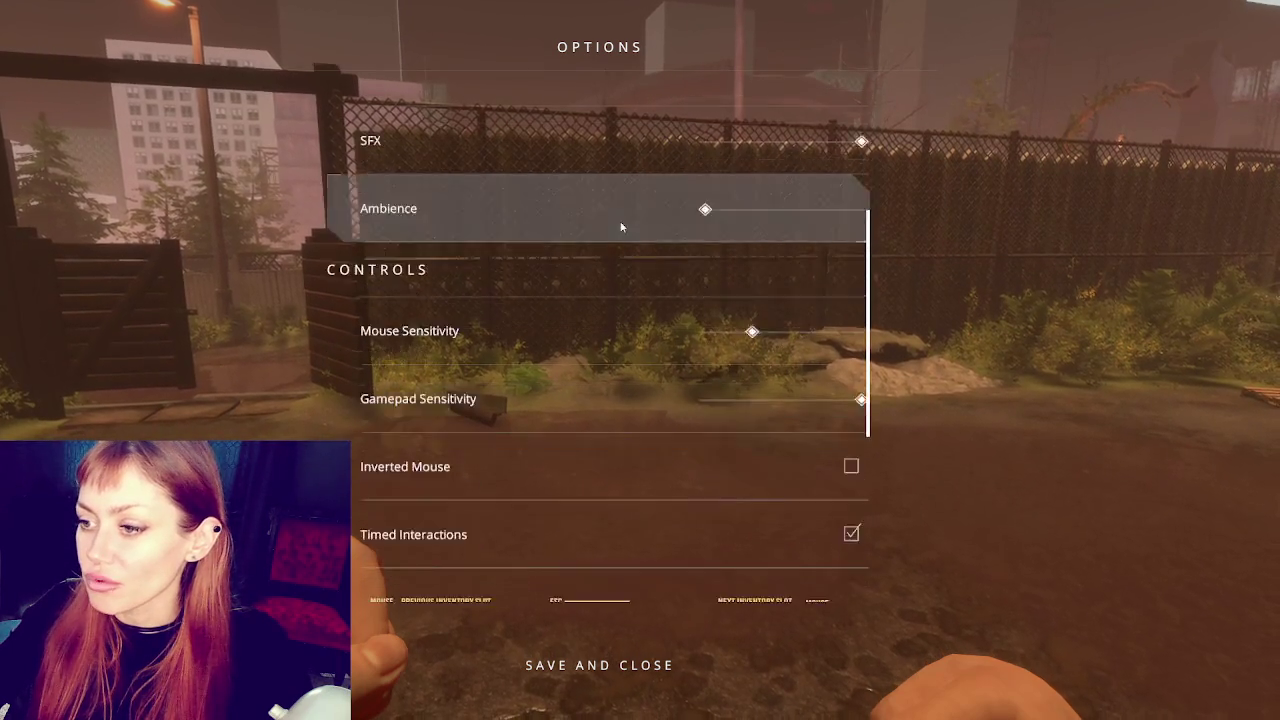
{"action": "scroll", "coordinate": [640, 312], "scroll_direction": "down", "scroll_amount": 2}
{"action": "scroll", "coordinate": [635, 250], "scroll_direction": "up", "scroll_amount": 10}
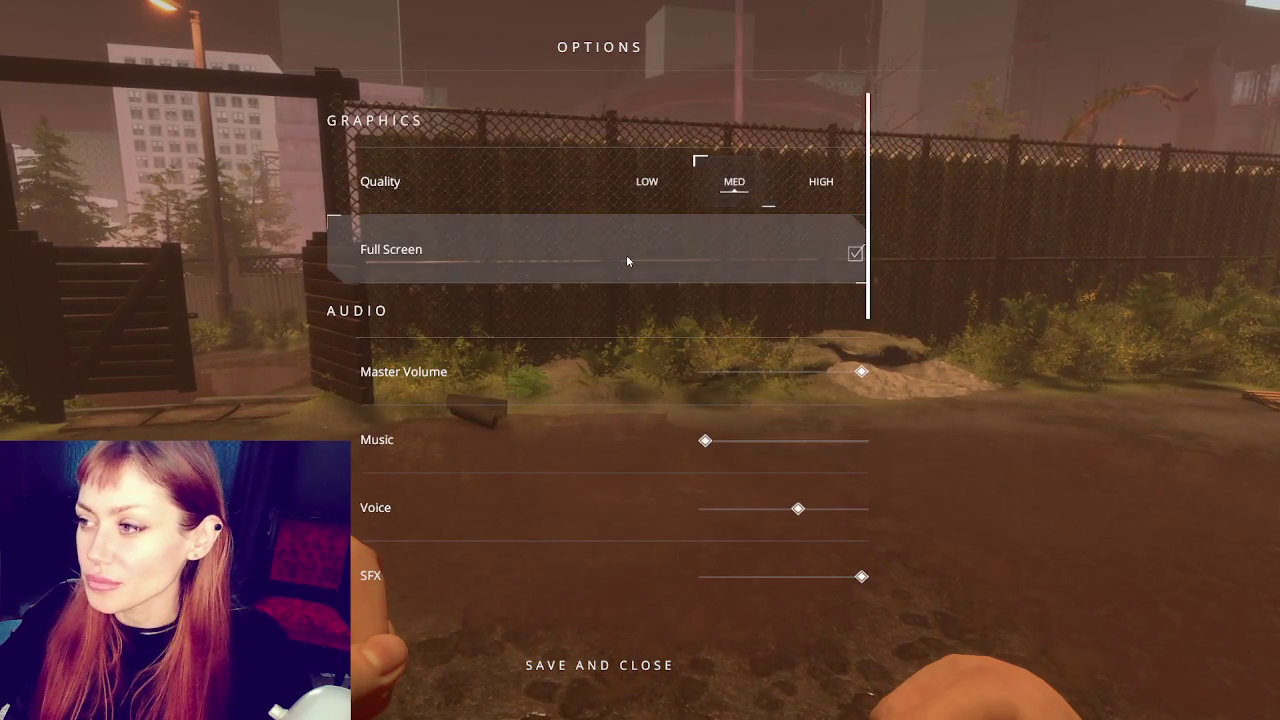
{"action": "scroll", "coordinate": [626, 255], "scroll_direction": "down", "scroll_amount": 3}
{"action": "scroll", "coordinate": [626, 255], "scroll_direction": "up", "scroll_amount": 3}
{"action": "scroll", "coordinate": [624, 256], "scroll_direction": "up", "scroll_amount": 1}
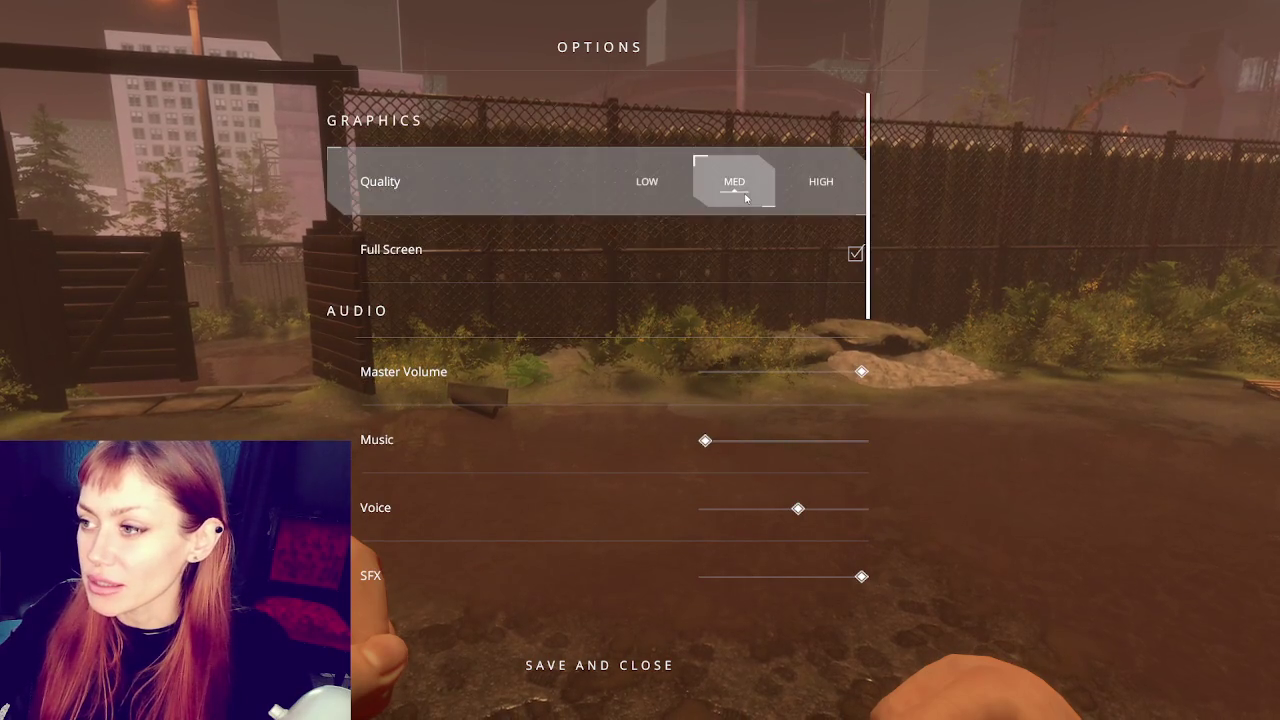
{"action": "left_click", "coordinate": [622, 192]}
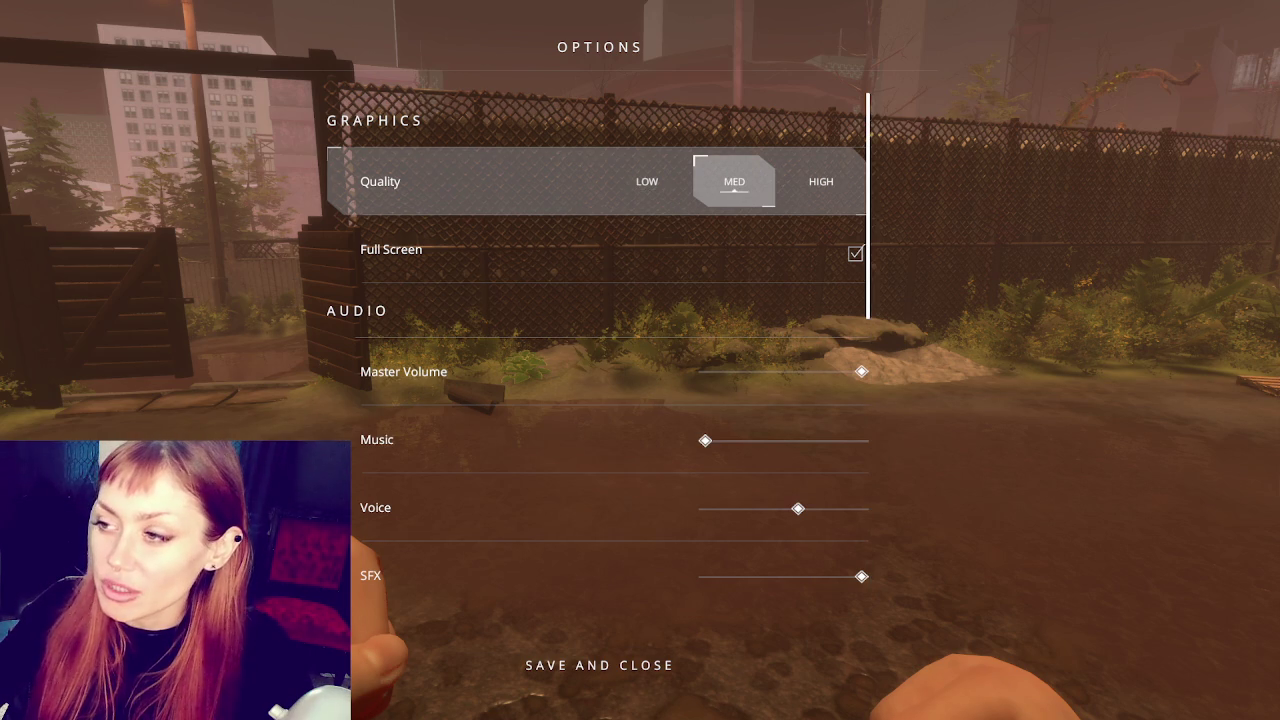
{"action": "key", "text": "Escape"}
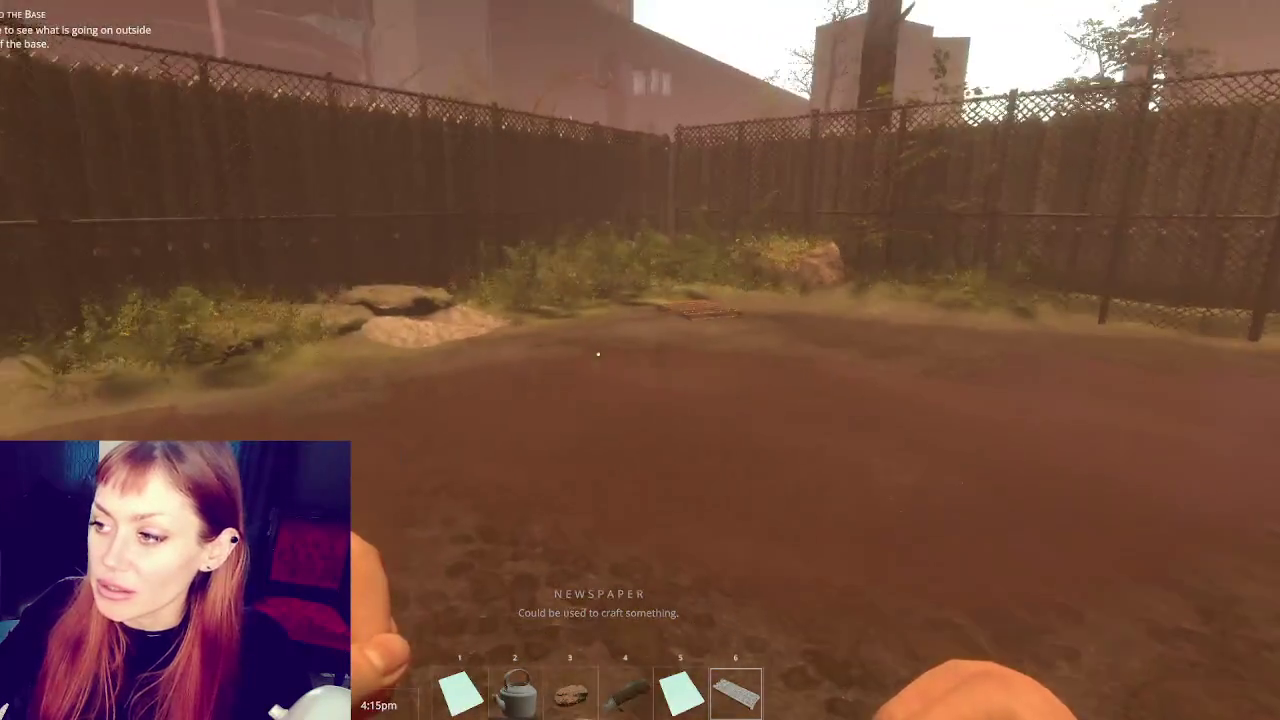
In the pause menu, look through the build, tasks, inventory and Sleep/Nutrition/Life stats pages
{"action": "key", "text": "Escape"}
{"action": "left_click", "coordinate": [838, 70]}
{"action": "left_click", "coordinate": [684, 67]}
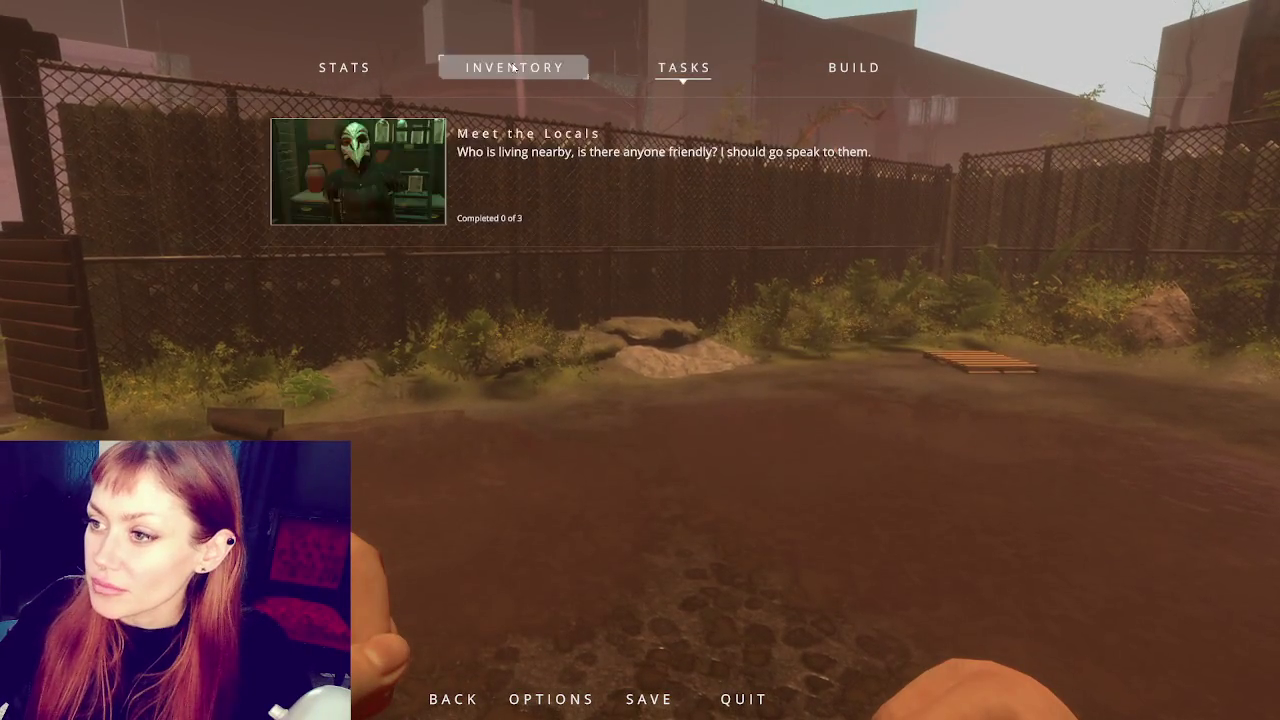
{"action": "left_click", "coordinate": [514, 67]}
{"action": "left_click", "coordinate": [275, 61]}
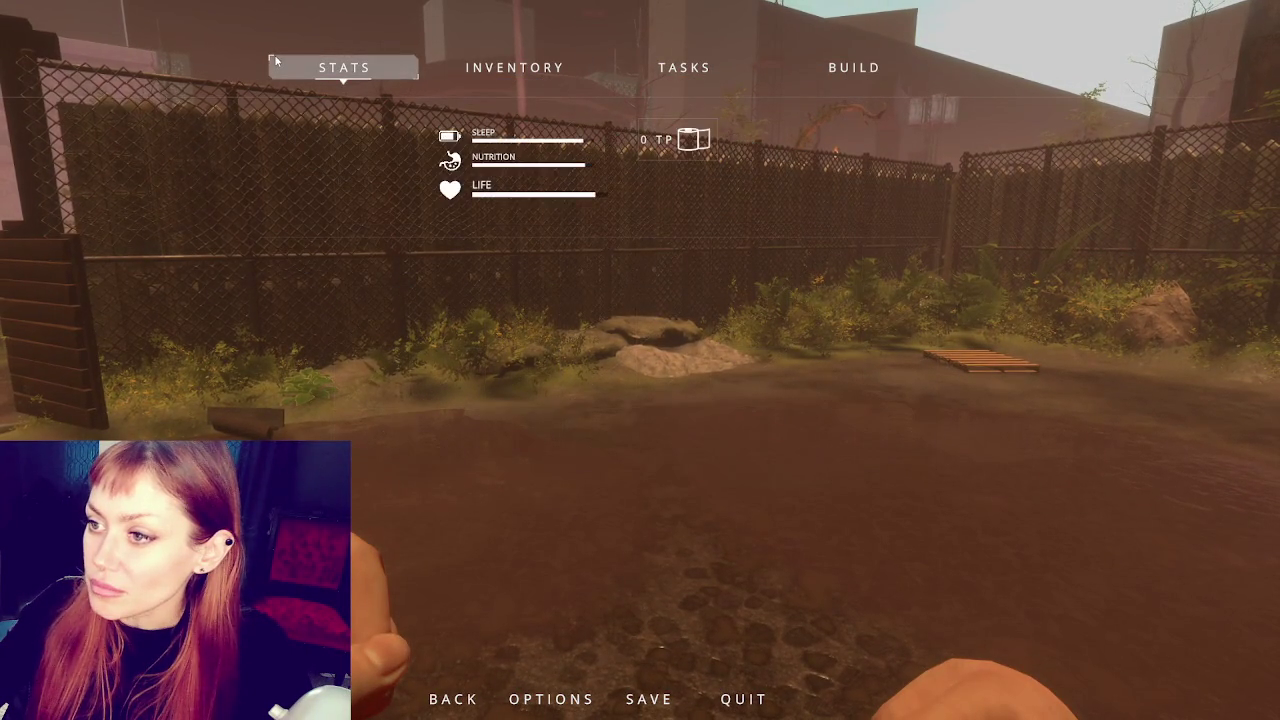
Review the options list again and save and close the settings
{"action": "left_click", "coordinate": [540, 699]}
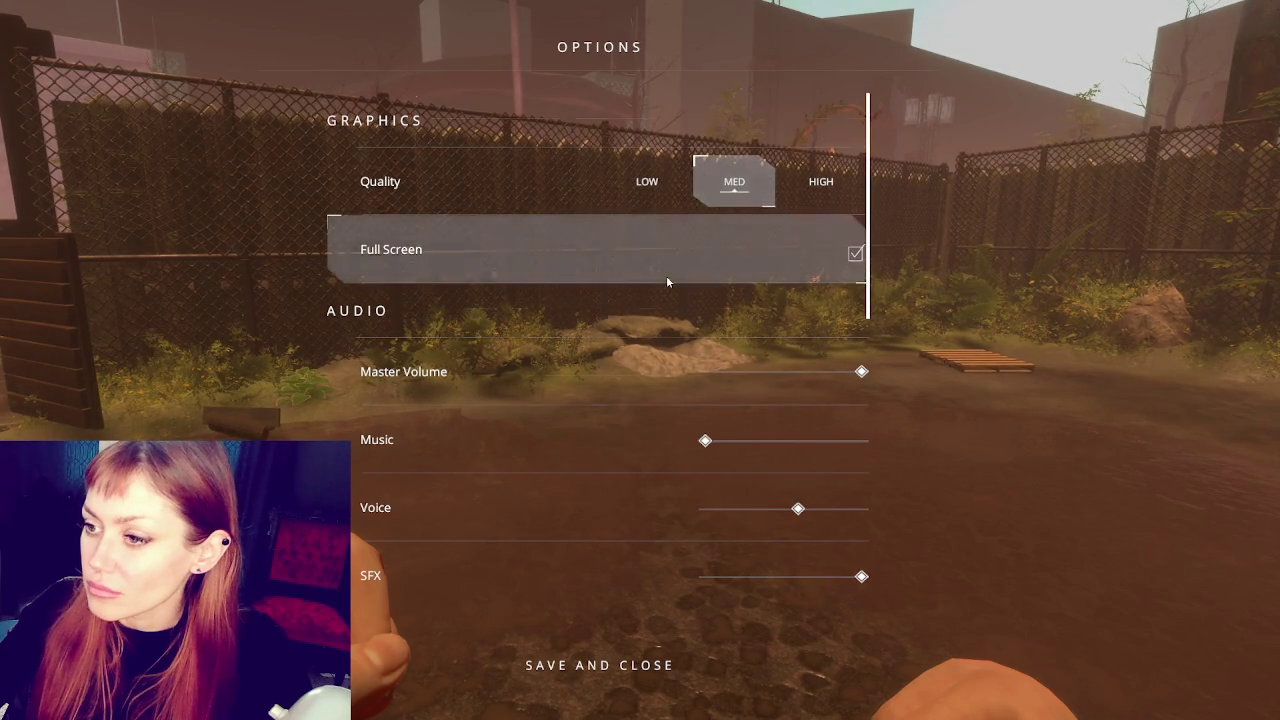
{"action": "scroll", "coordinate": [667, 282], "scroll_direction": "down", "scroll_amount": 2}
{"action": "scroll", "coordinate": [667, 282], "scroll_direction": "down", "scroll_amount": 8}
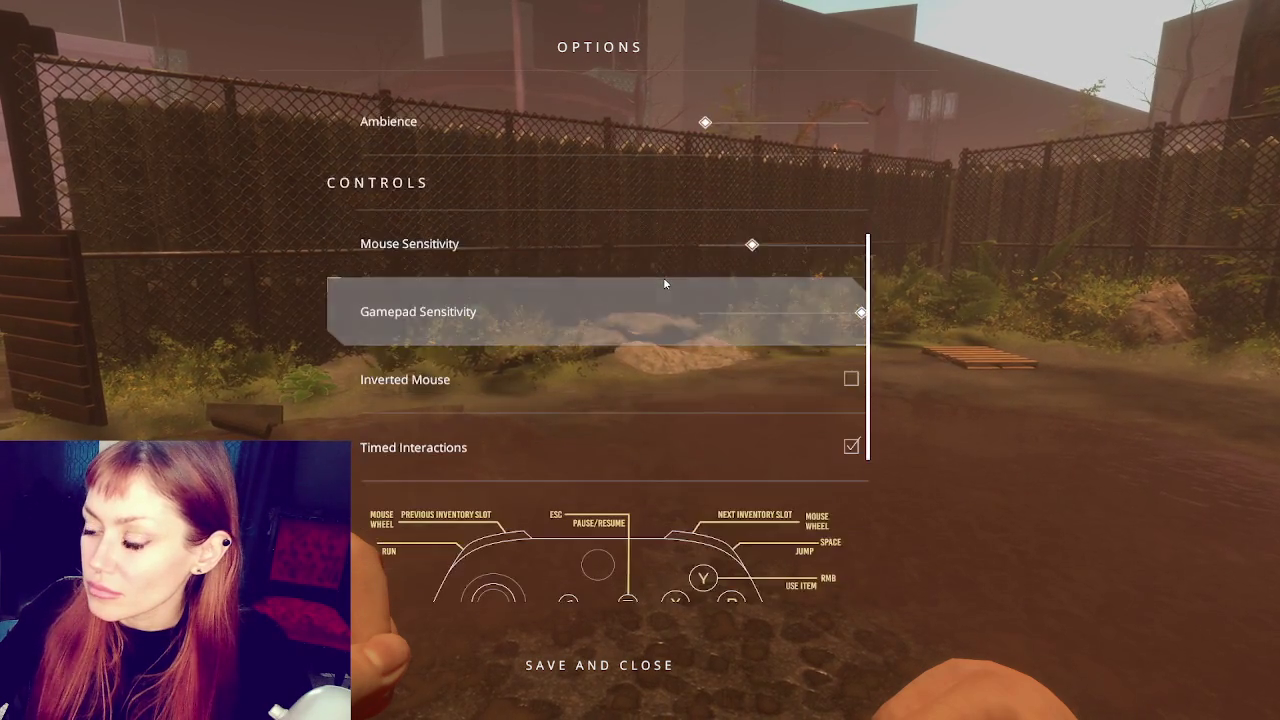
{"action": "scroll", "coordinate": [667, 290], "scroll_direction": "up", "scroll_amount": 10}
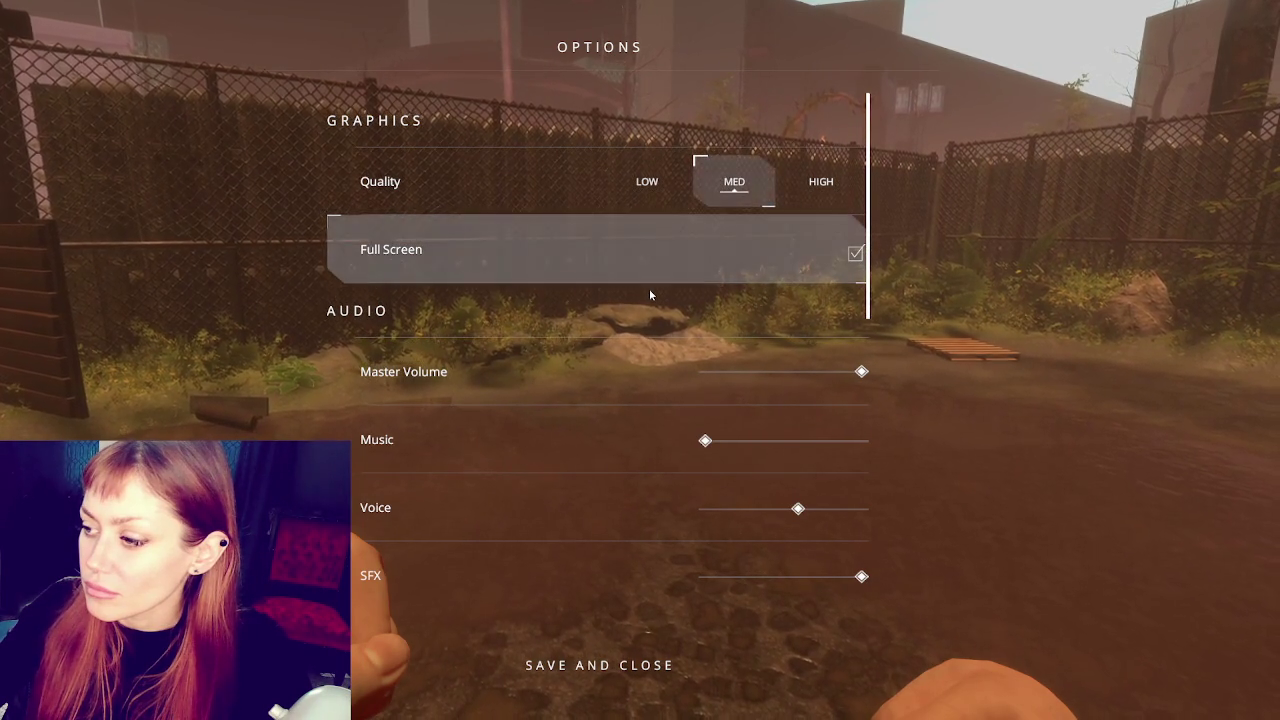
{"action": "scroll", "coordinate": [677, 290], "scroll_direction": "down", "scroll_amount": 4}
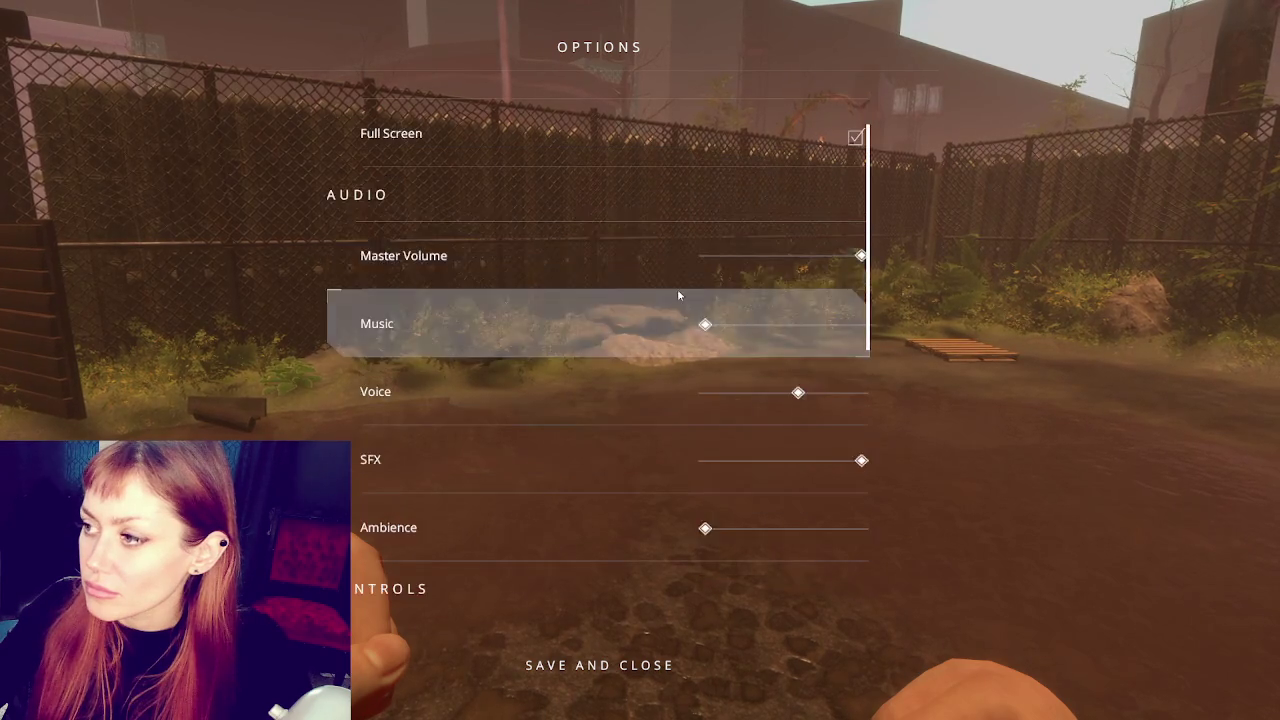
{"action": "scroll", "coordinate": [674, 297], "scroll_direction": "up", "scroll_amount": 4}
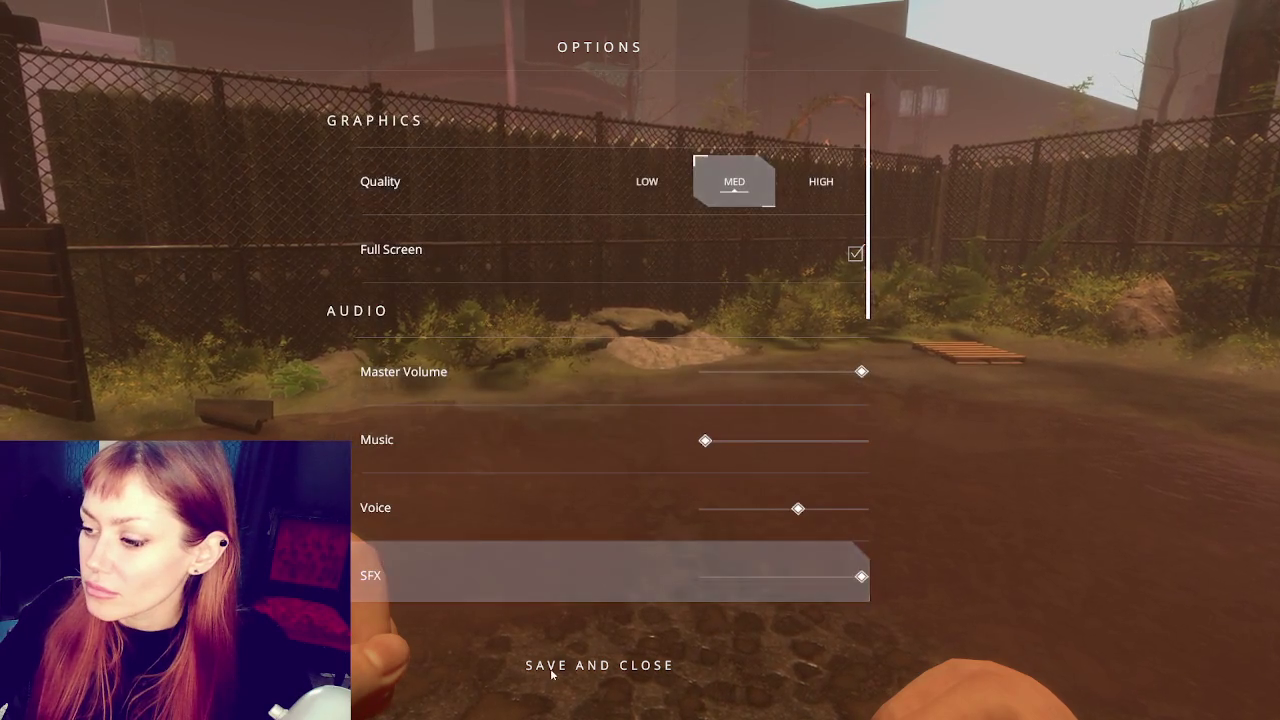
{"action": "left_click", "coordinate": [600, 665]}
Inspect the inventory items and the build page showing the Newspaper Bed
{"action": "key", "text": "Escape"}
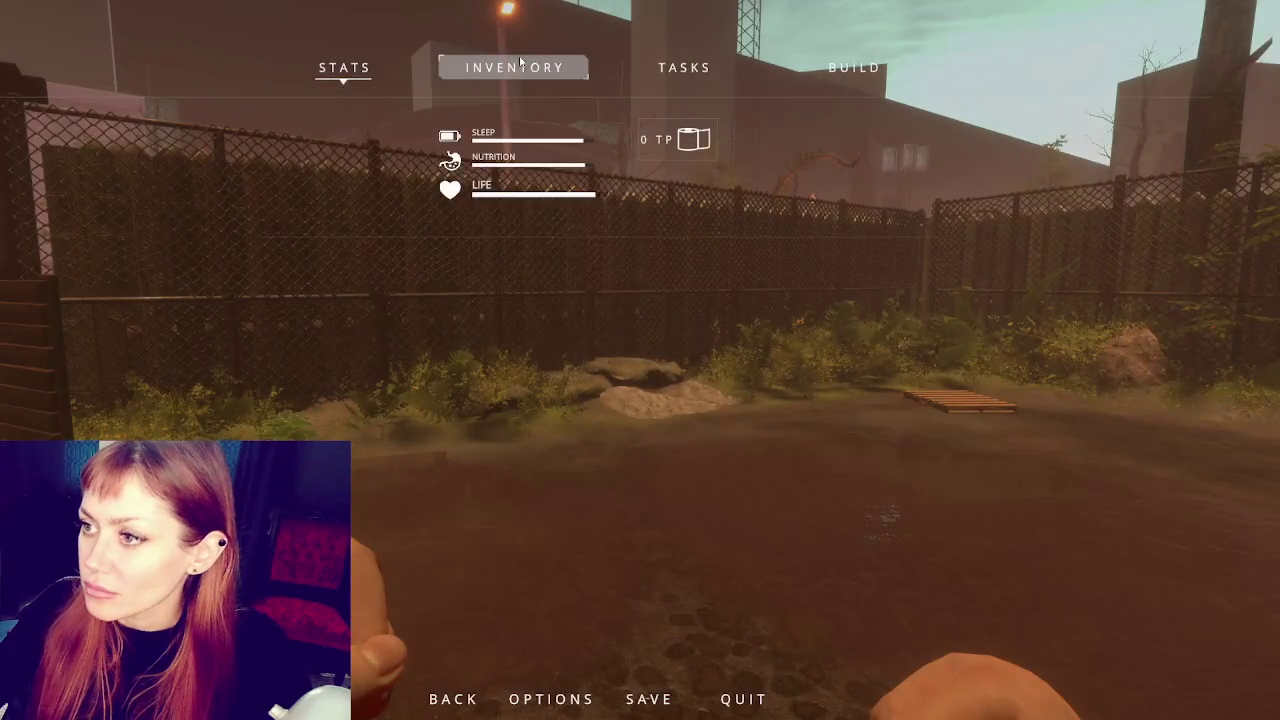
{"action": "left_click", "coordinate": [514, 67]}
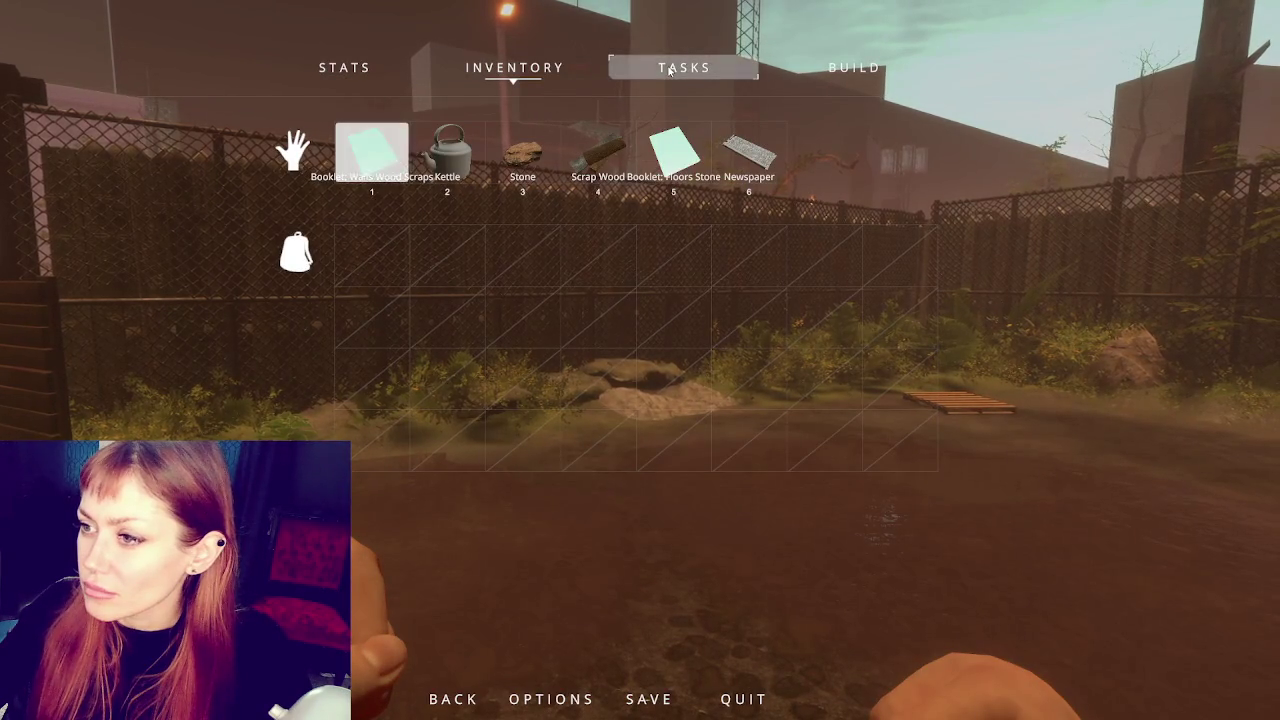
{"action": "left_click", "coordinate": [447, 153]}
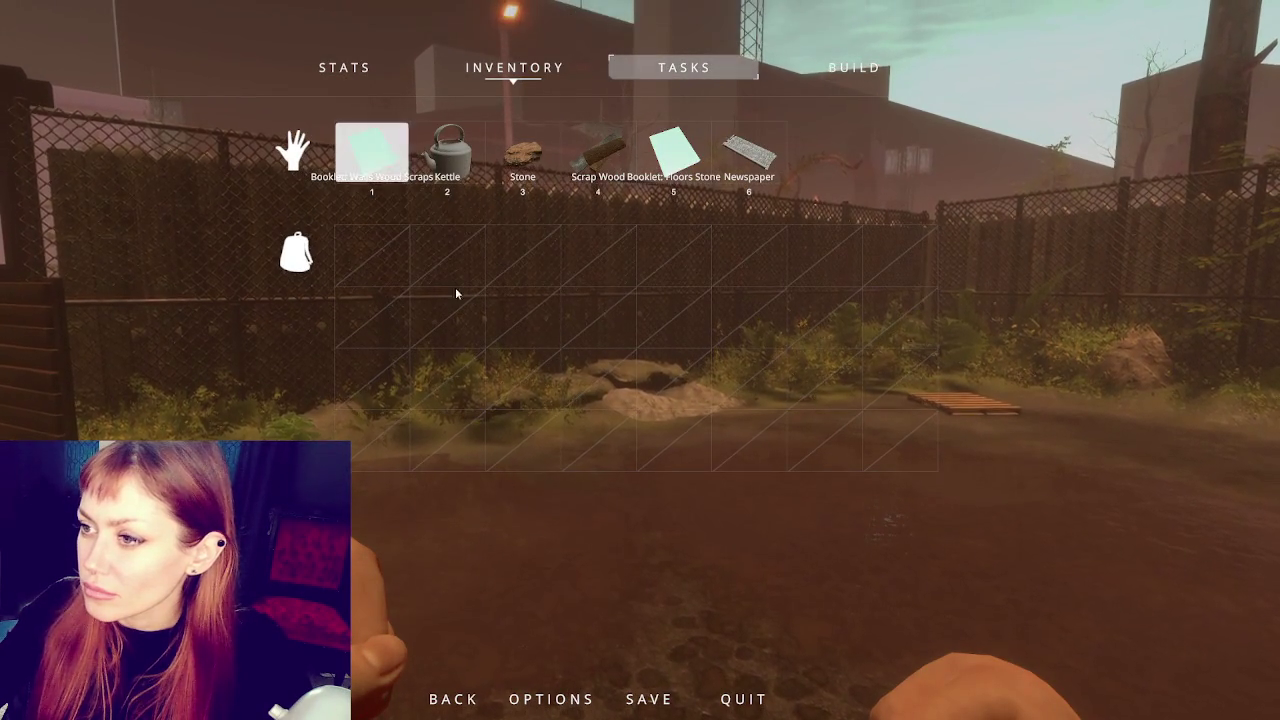
{"action": "key", "text": "b"}
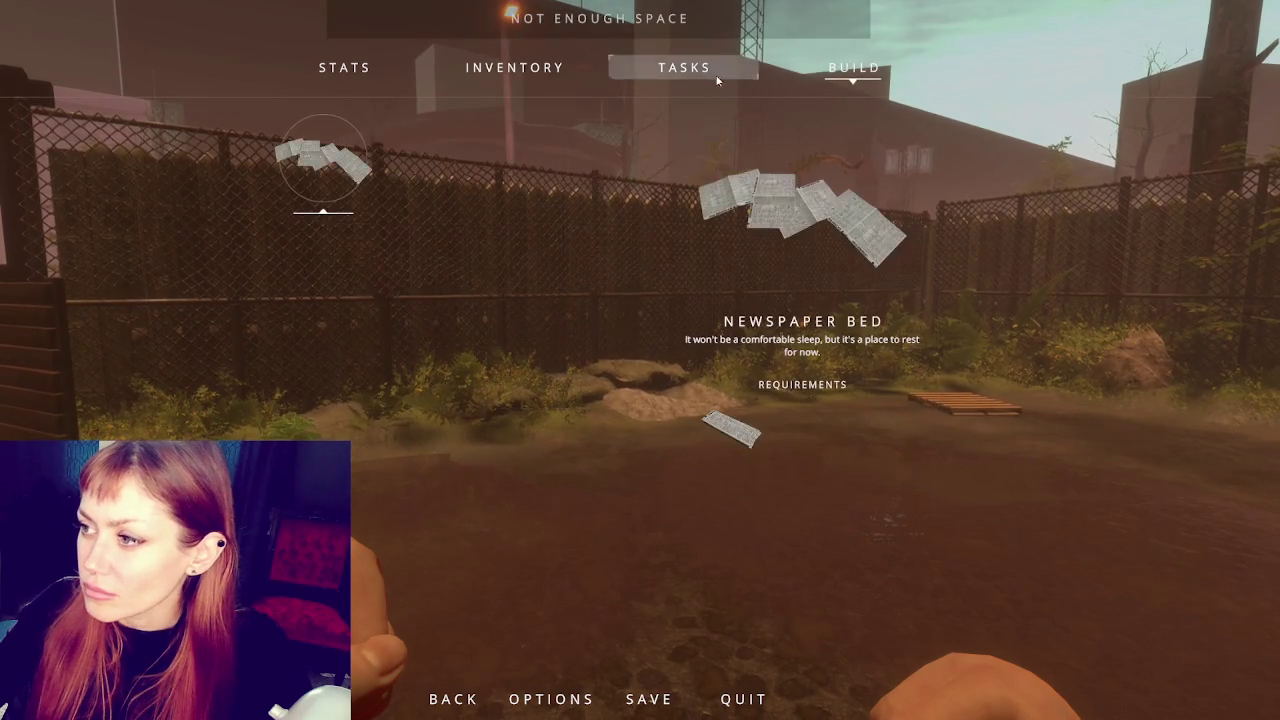
{"action": "left_click", "coordinate": [520, 67]}
{"action": "key", "text": "b"}
Check the task list, return to the inventory, then close the menu to resume play
{"action": "left_click", "coordinate": [695, 75]}
{"action": "key", "text": "i"}
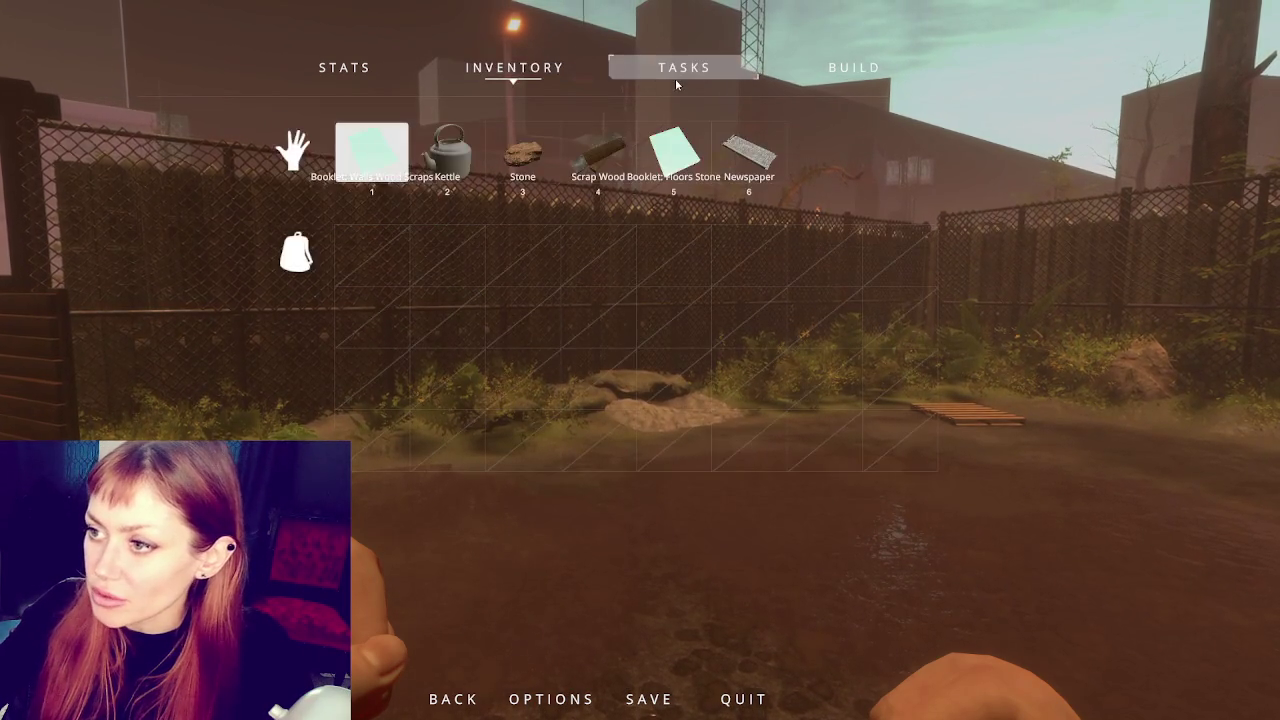
{"action": "left_click", "coordinate": [675, 75]}
{"action": "left_click", "coordinate": [484, 72]}
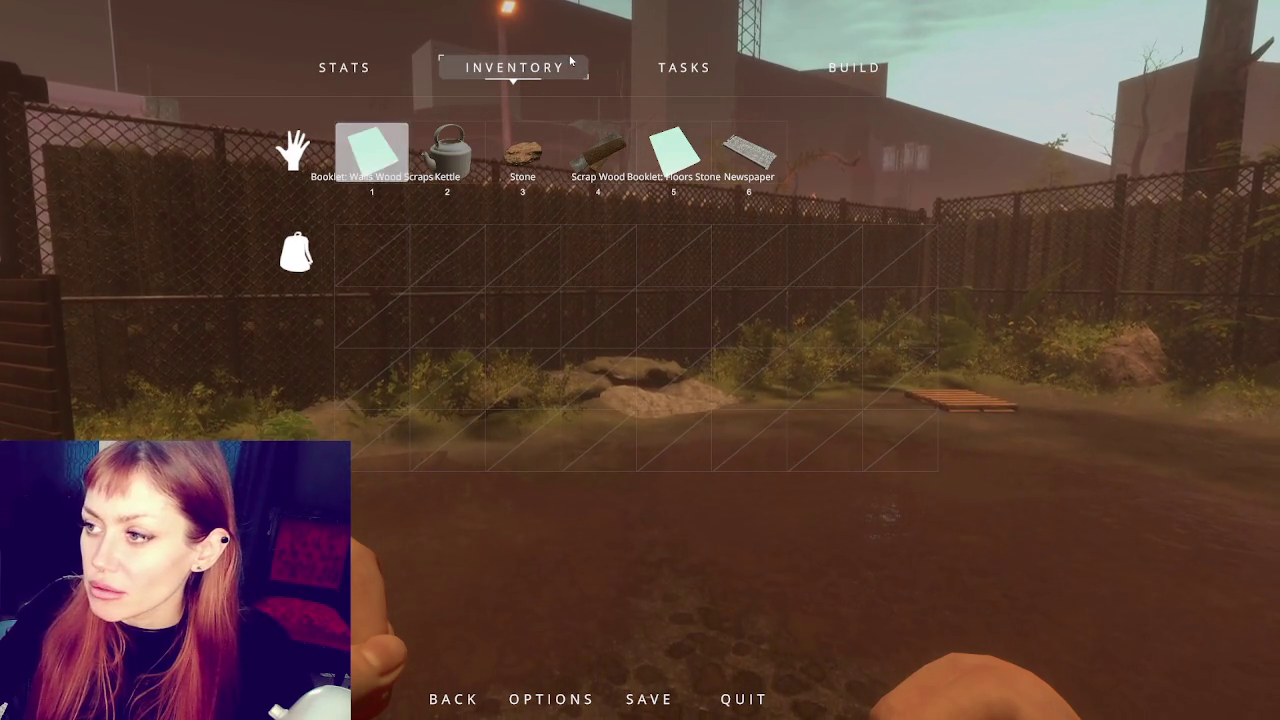
{"action": "mouse_move", "coordinate": [373, 158]}
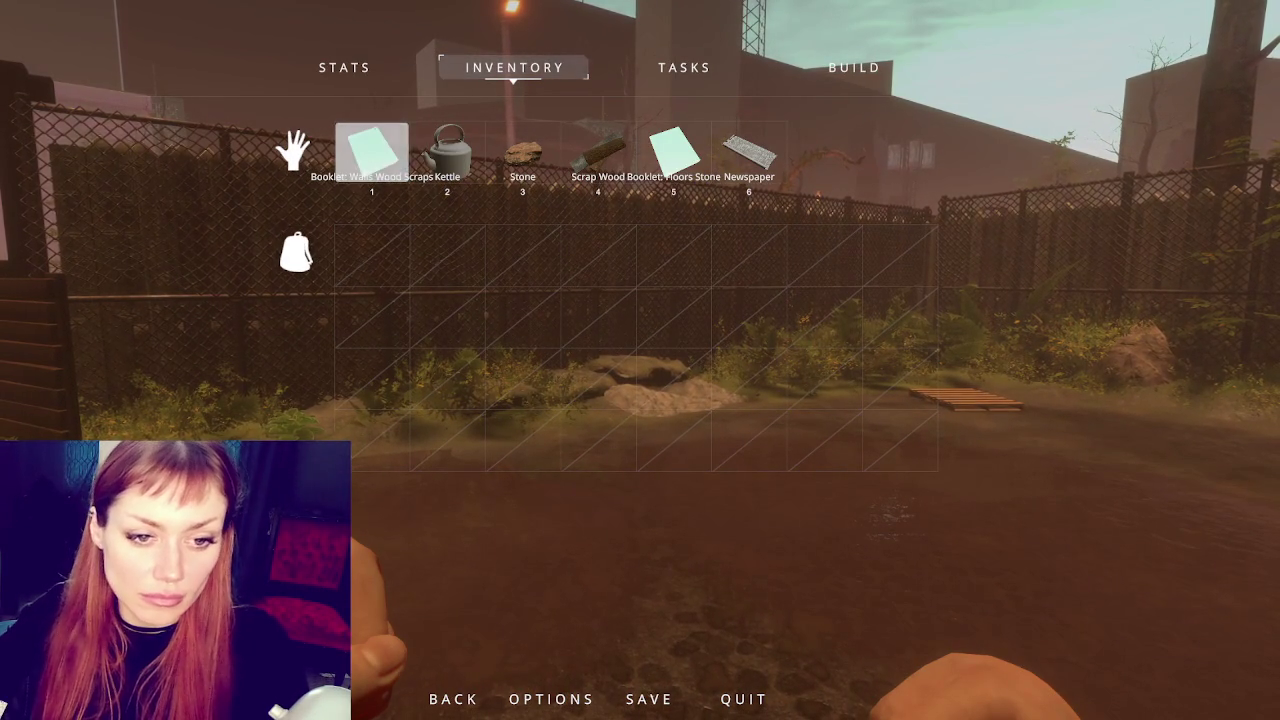
{"action": "key", "text": "Tab"}
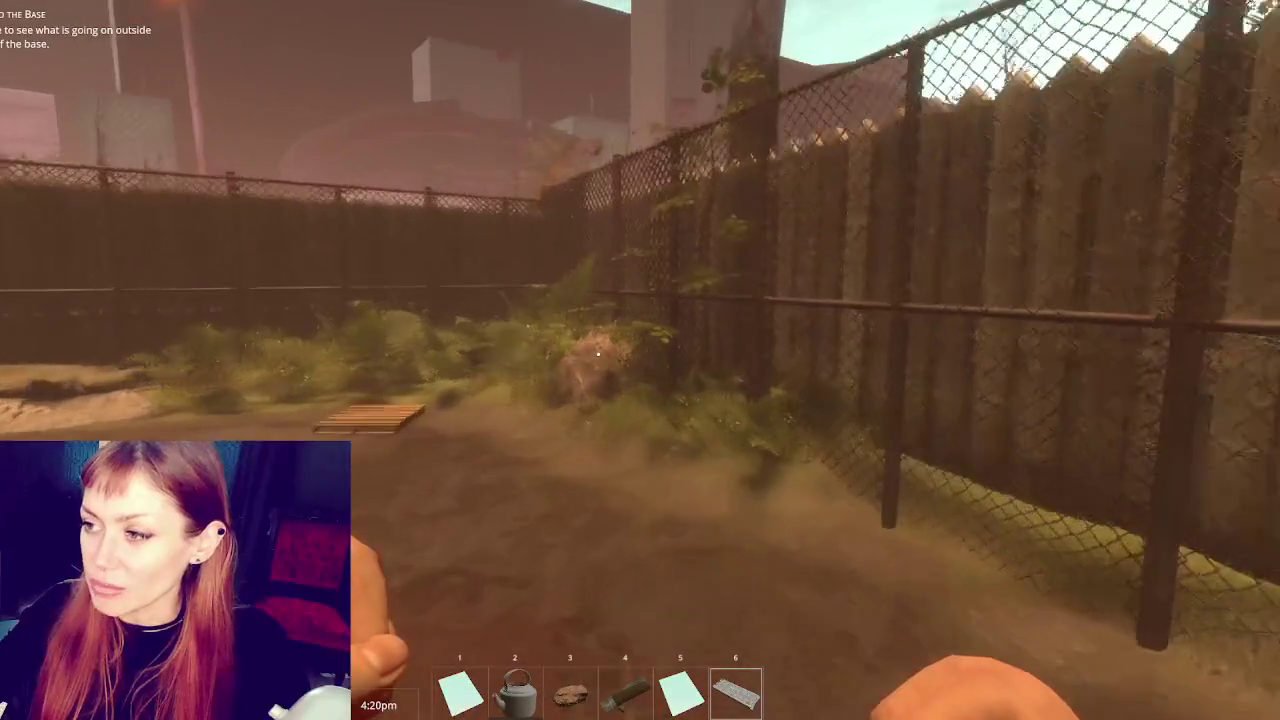
Walk past the pallet and ferns, through the wooden gates and down the alley to the EXIT gate
{"action": "key", "text": "w"}
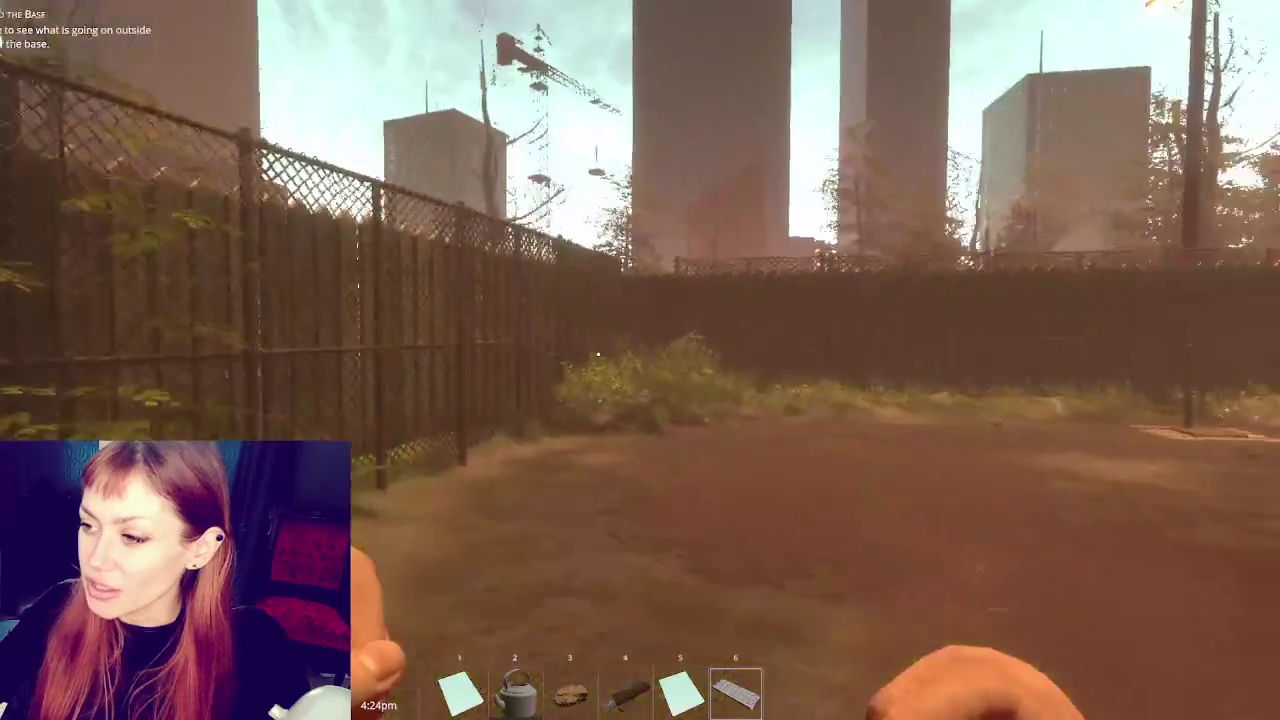
{"action": "key", "text": "w"}
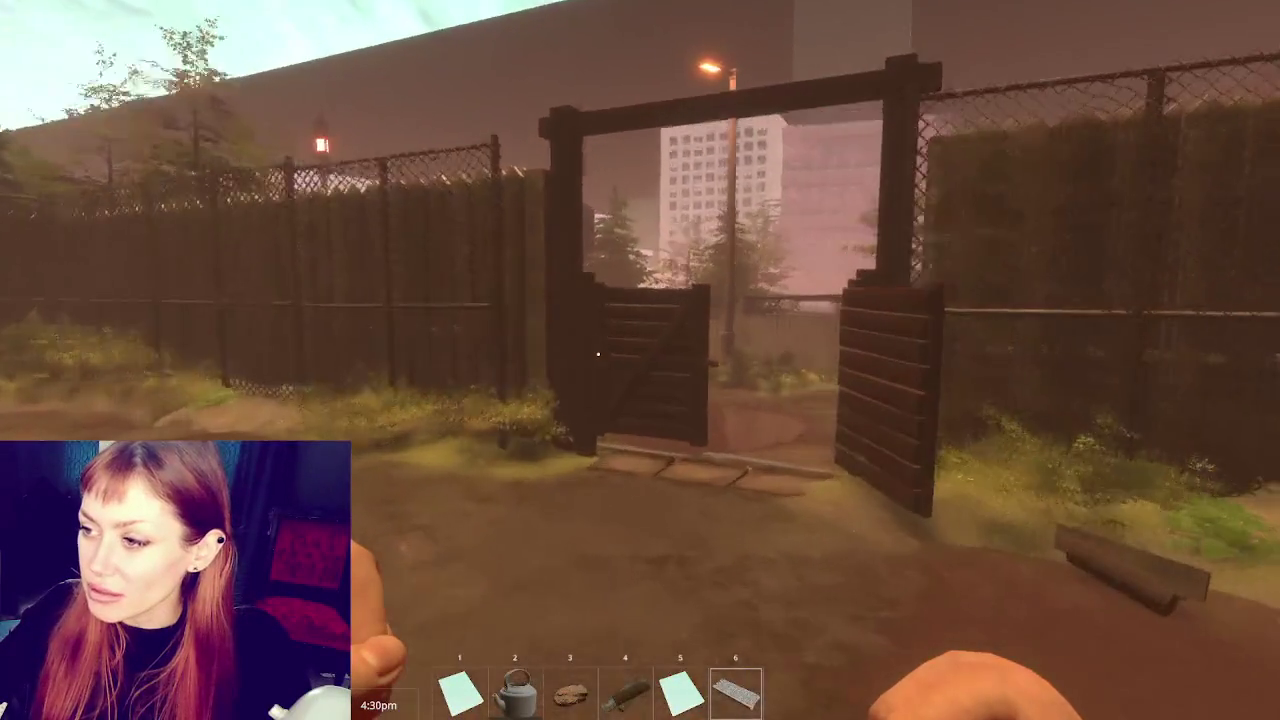
{"action": "key", "text": "w"}
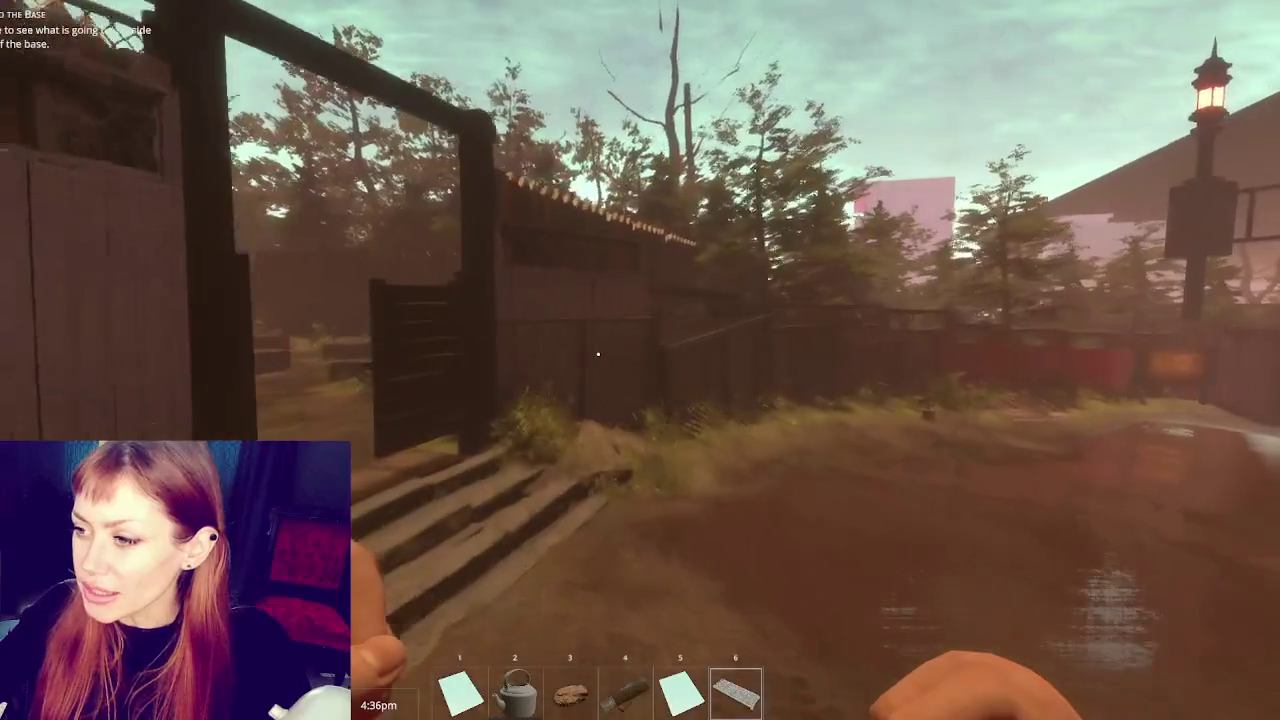
{"action": "key", "text": "w"}
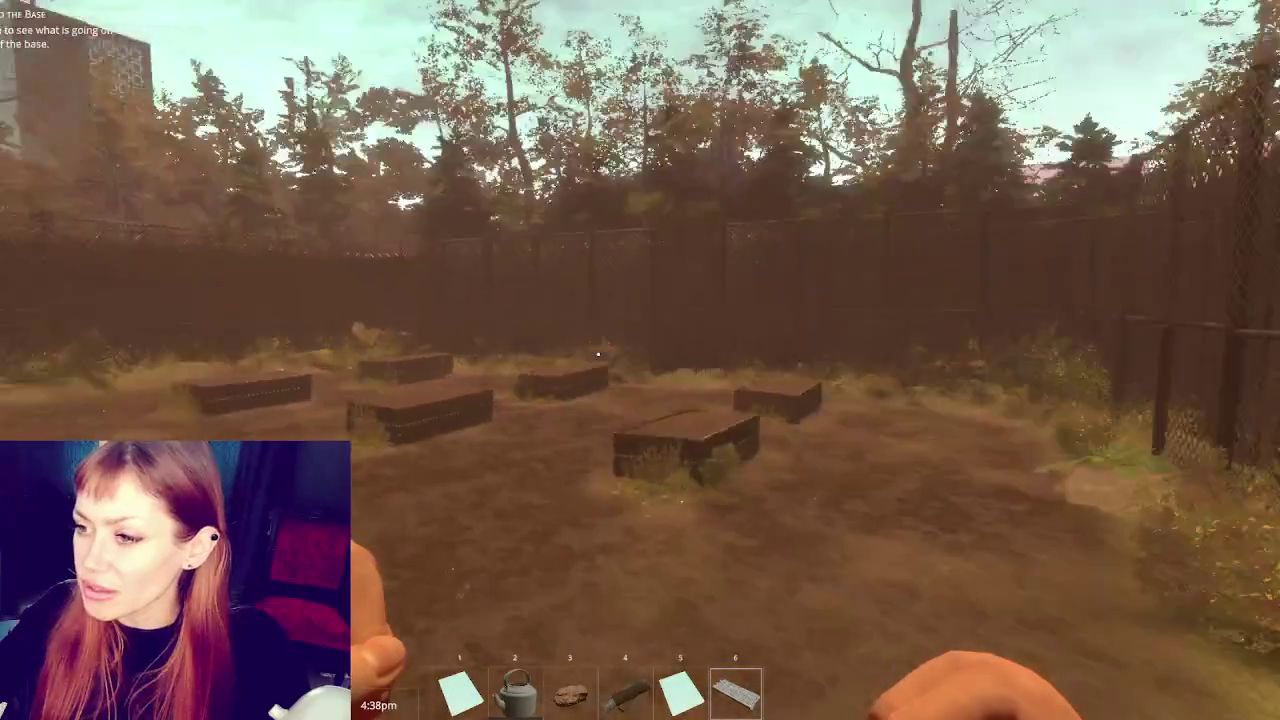
{"action": "key", "text": "w"}
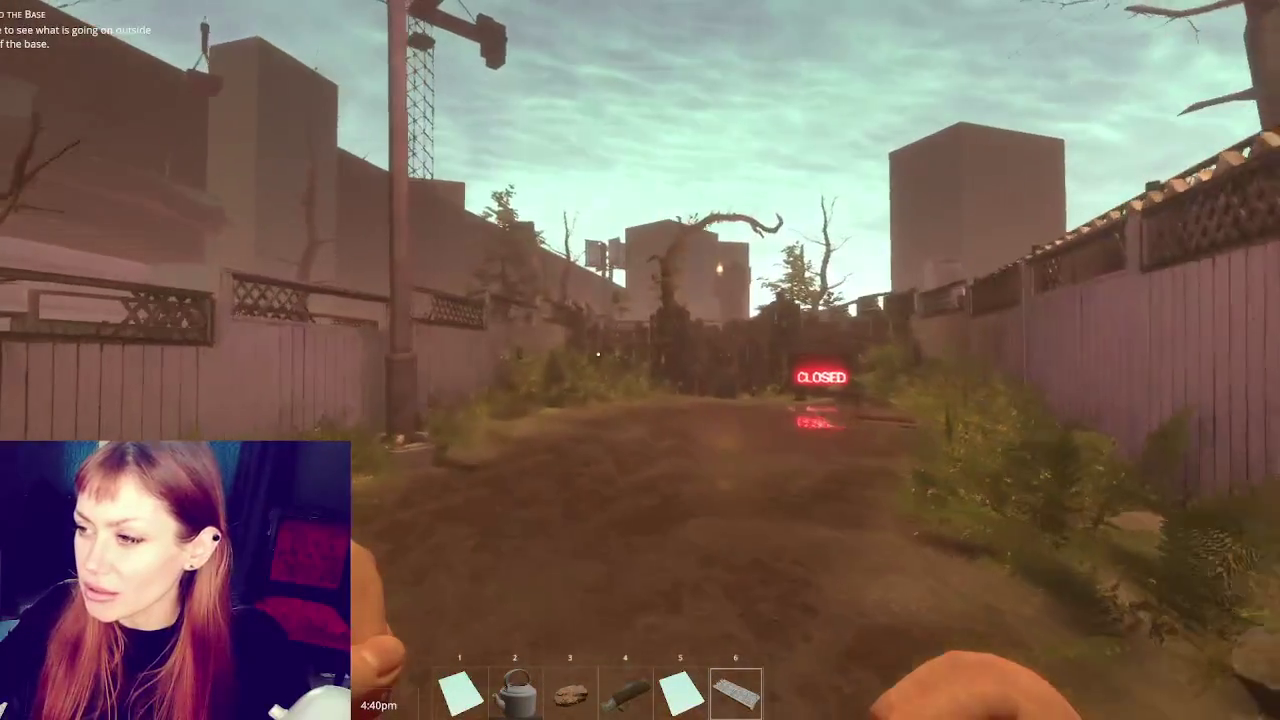
{"action": "key", "text": "w"}
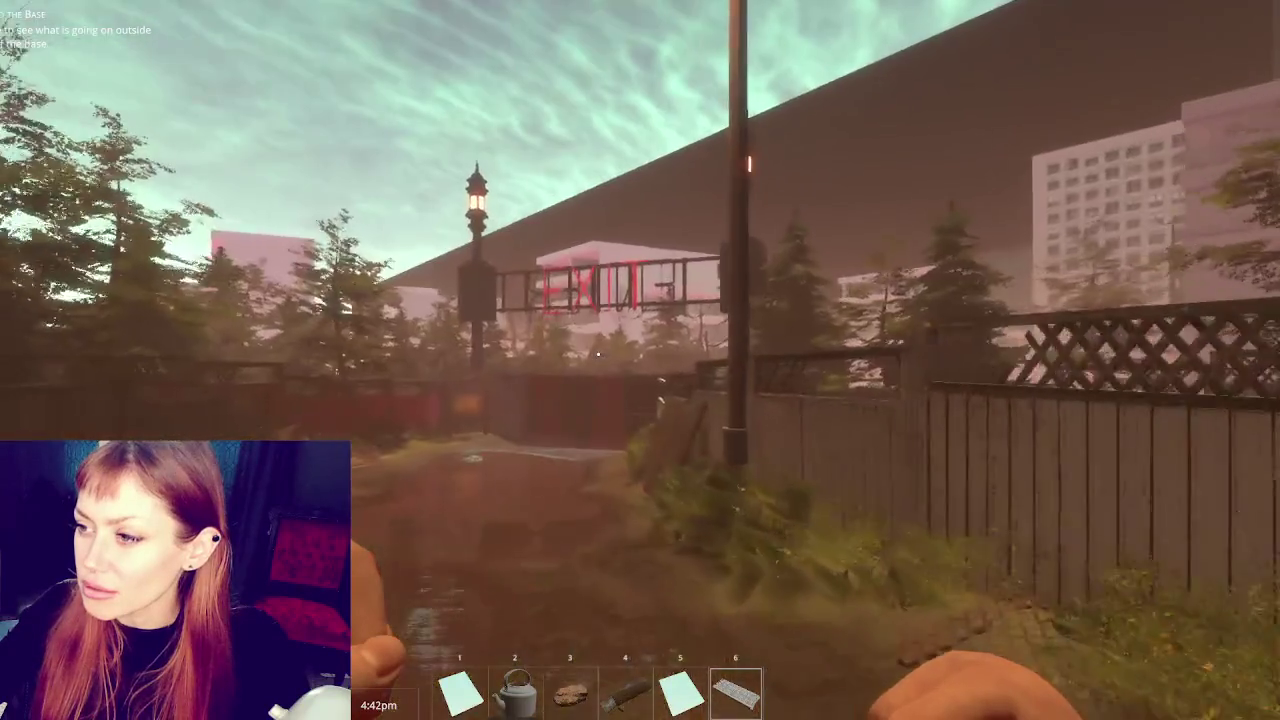
{"action": "key", "text": "w"}
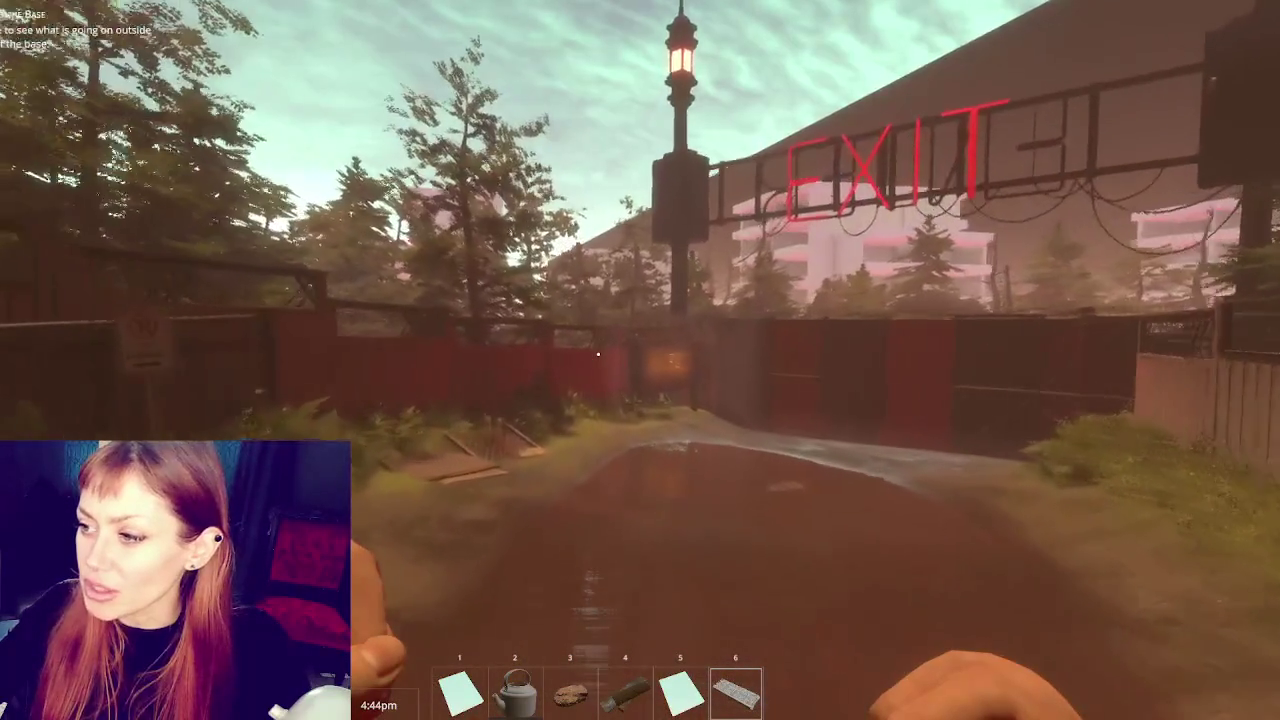
{"action": "key", "text": "w"}
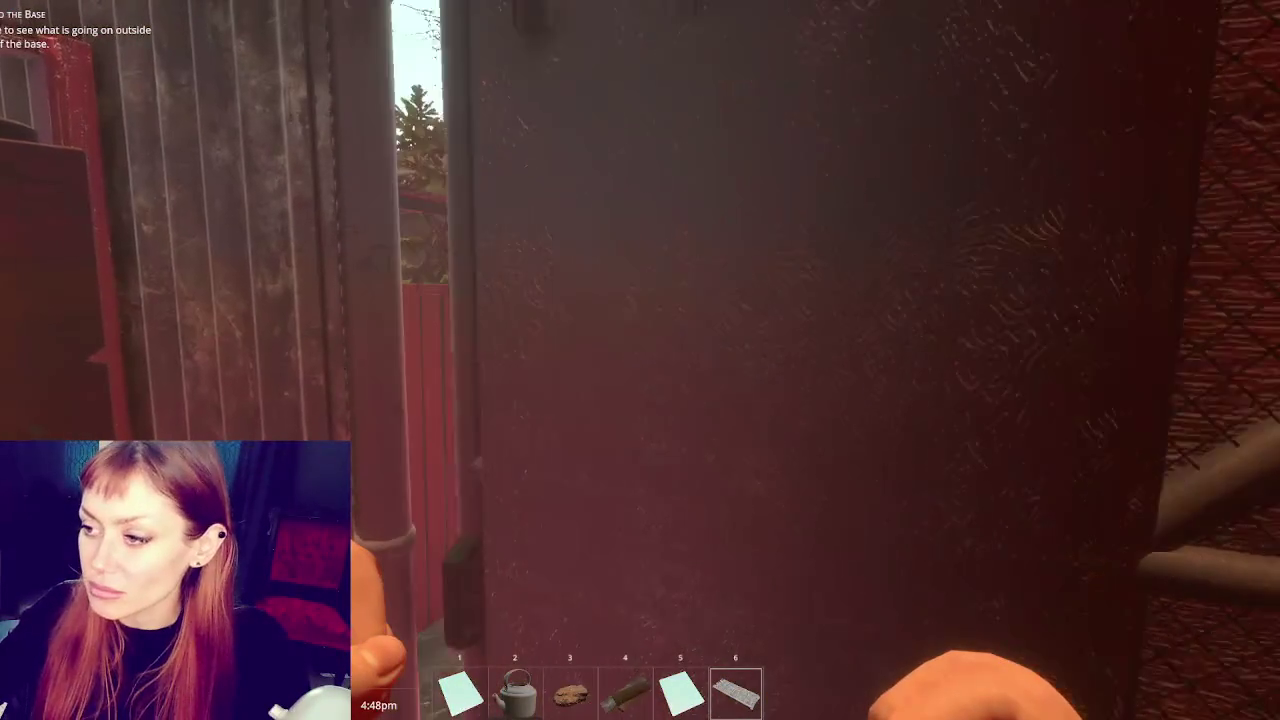
Open the gate beneath the EXIT sign and walk out toward the guardrail debris on the road
{"action": "key", "text": "e"}
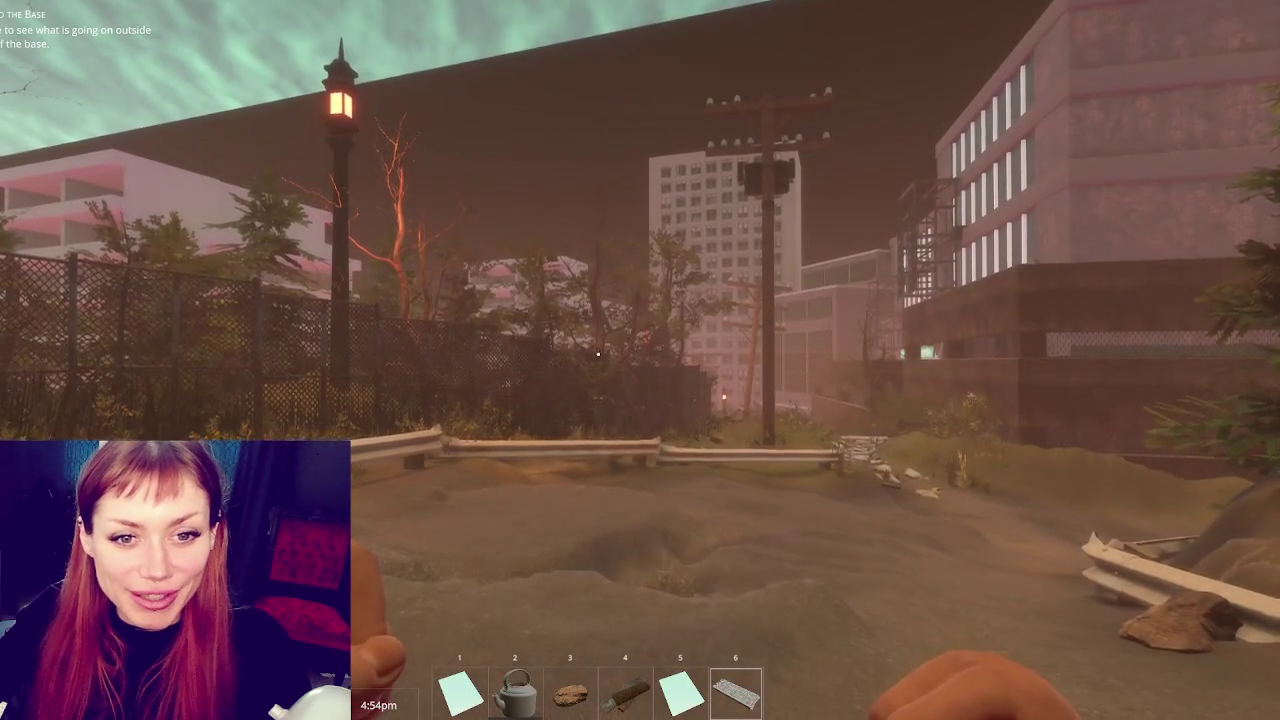
{"action": "left_click", "coordinate": [598, 353]}
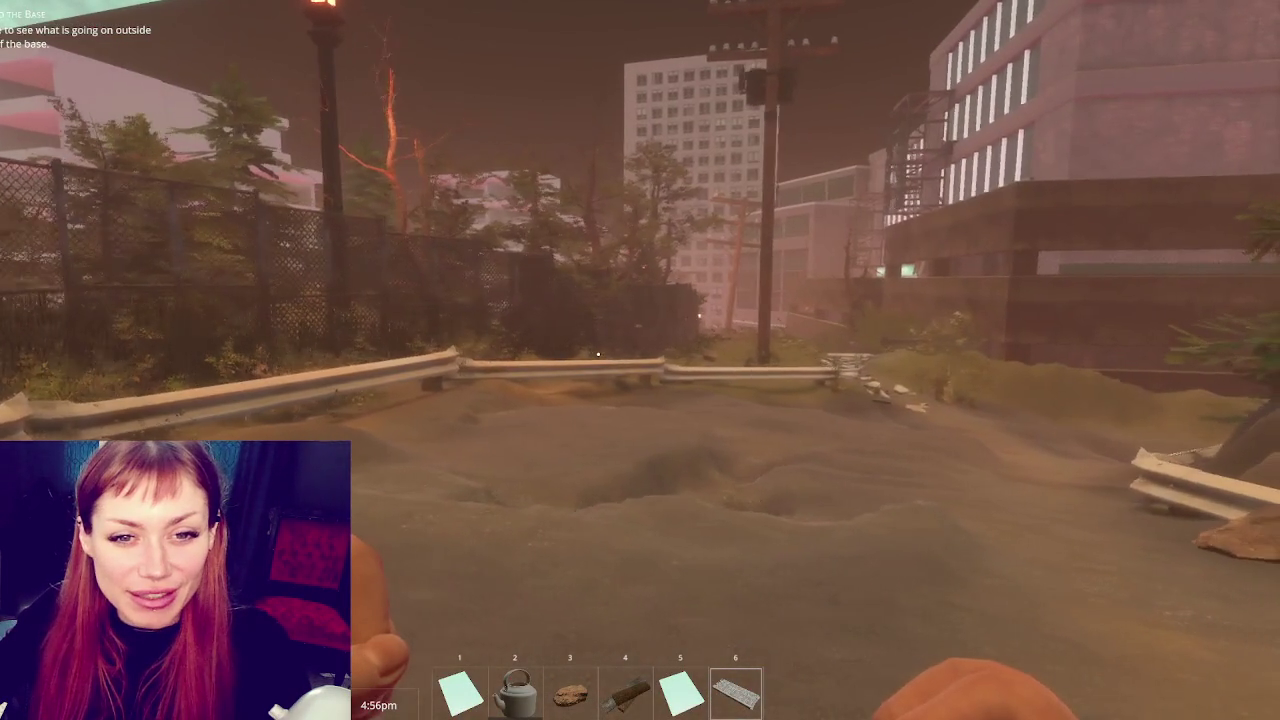
{"action": "key", "text": "w"}
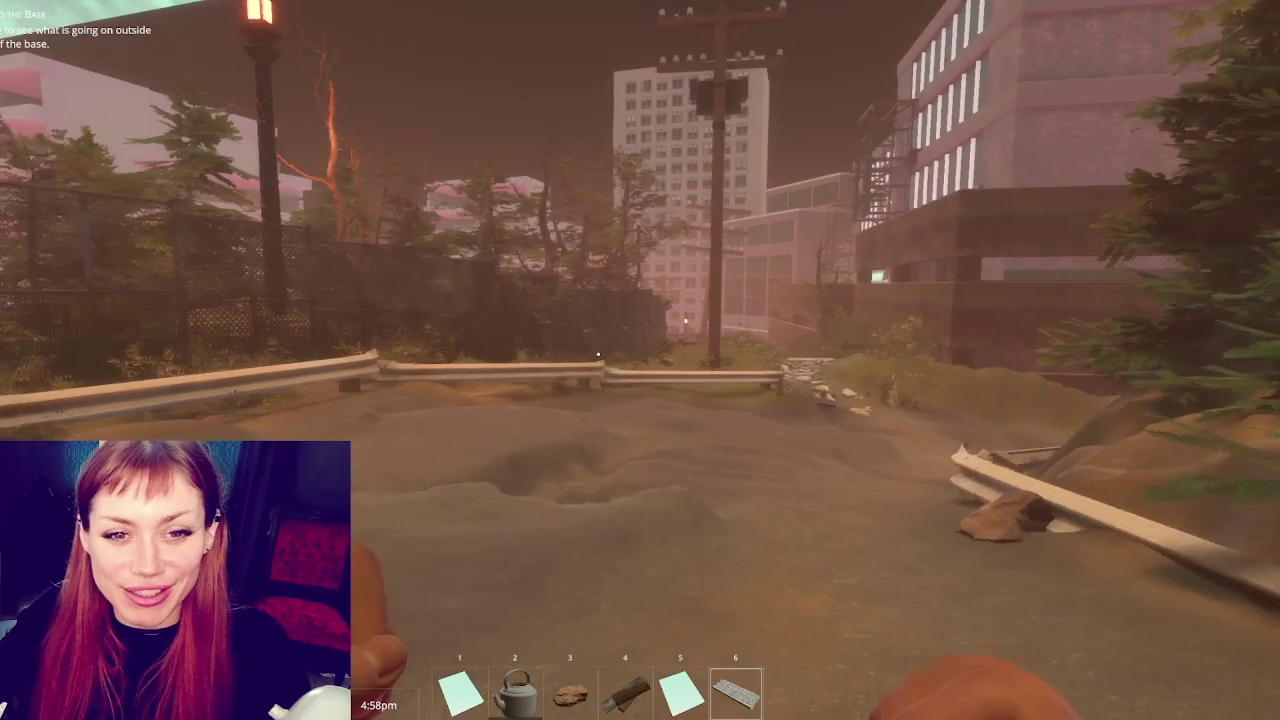
{"action": "key", "text": "w"}
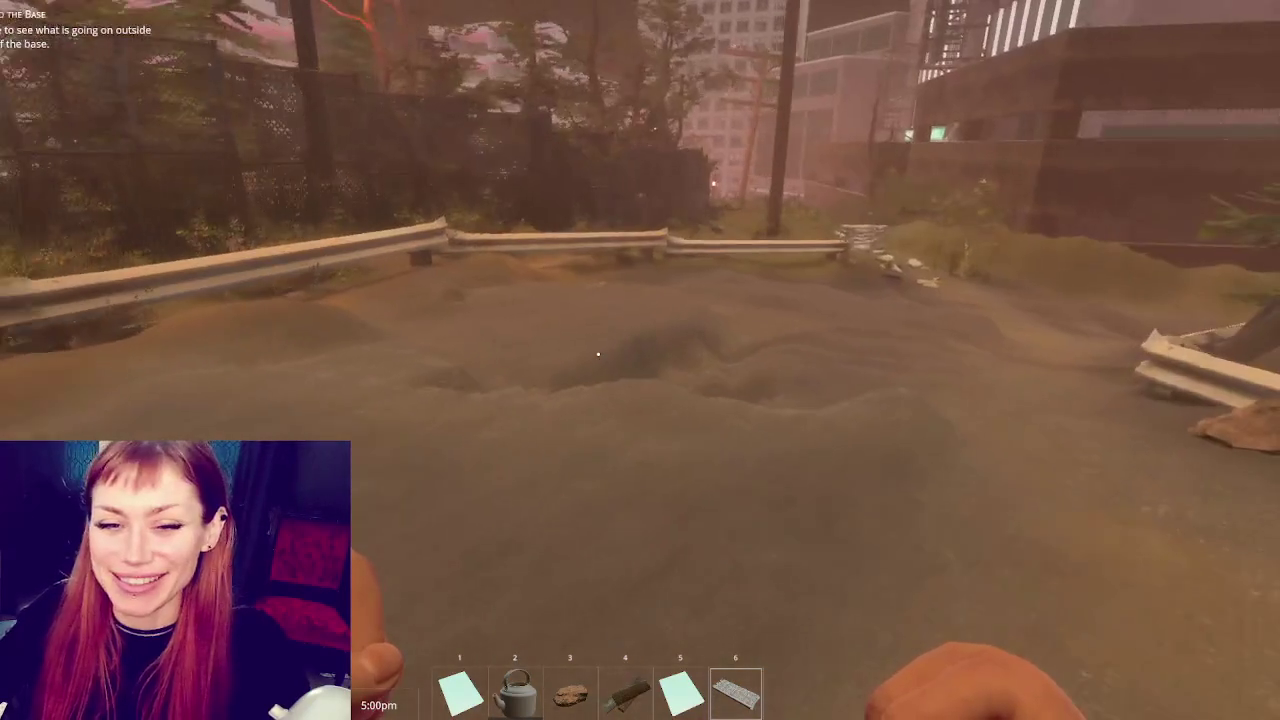
{"action": "key", "text": "w"}
{"action": "key", "text": "w"}
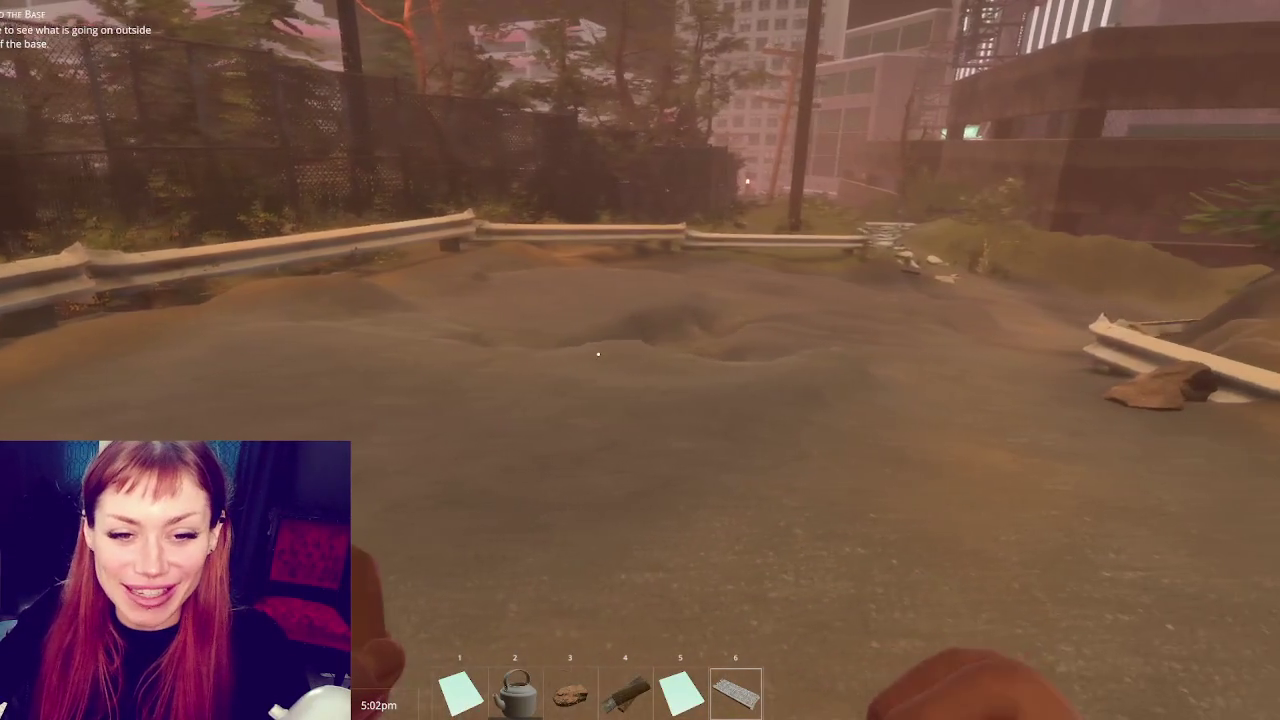
{"action": "key", "text": "w"}
{"action": "key", "text": "w"}
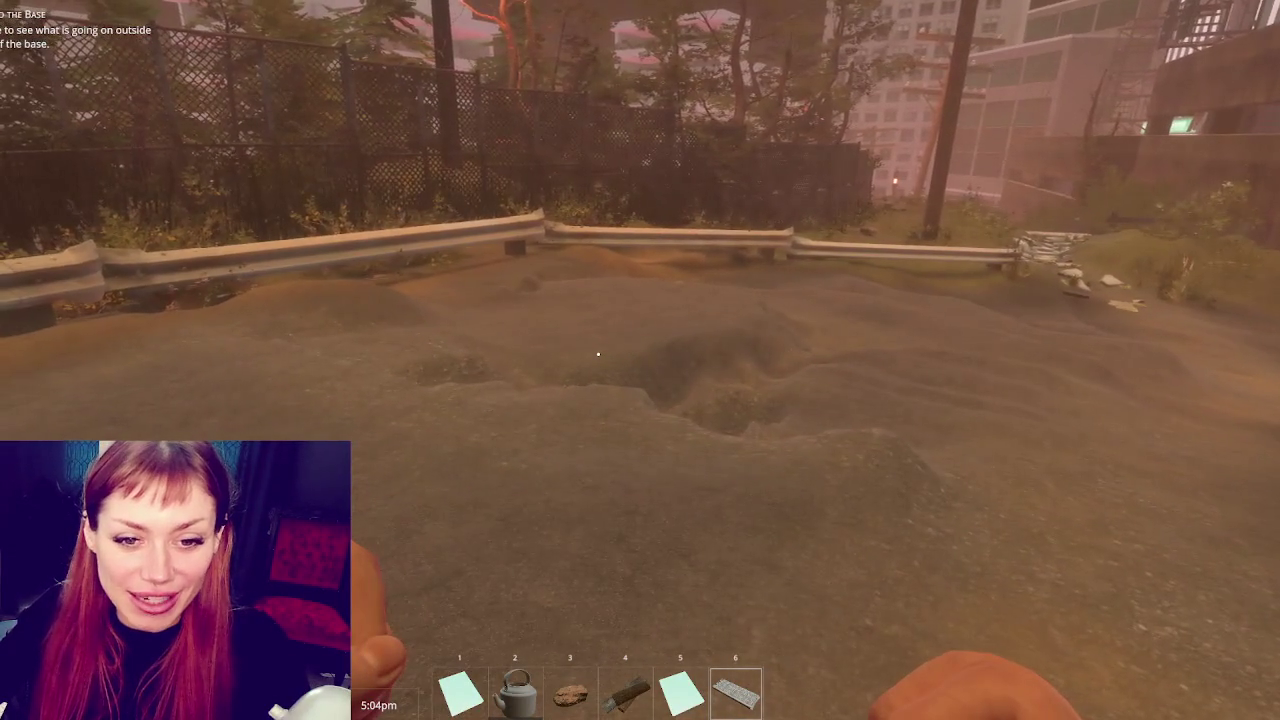
{"action": "key", "text": "w"}
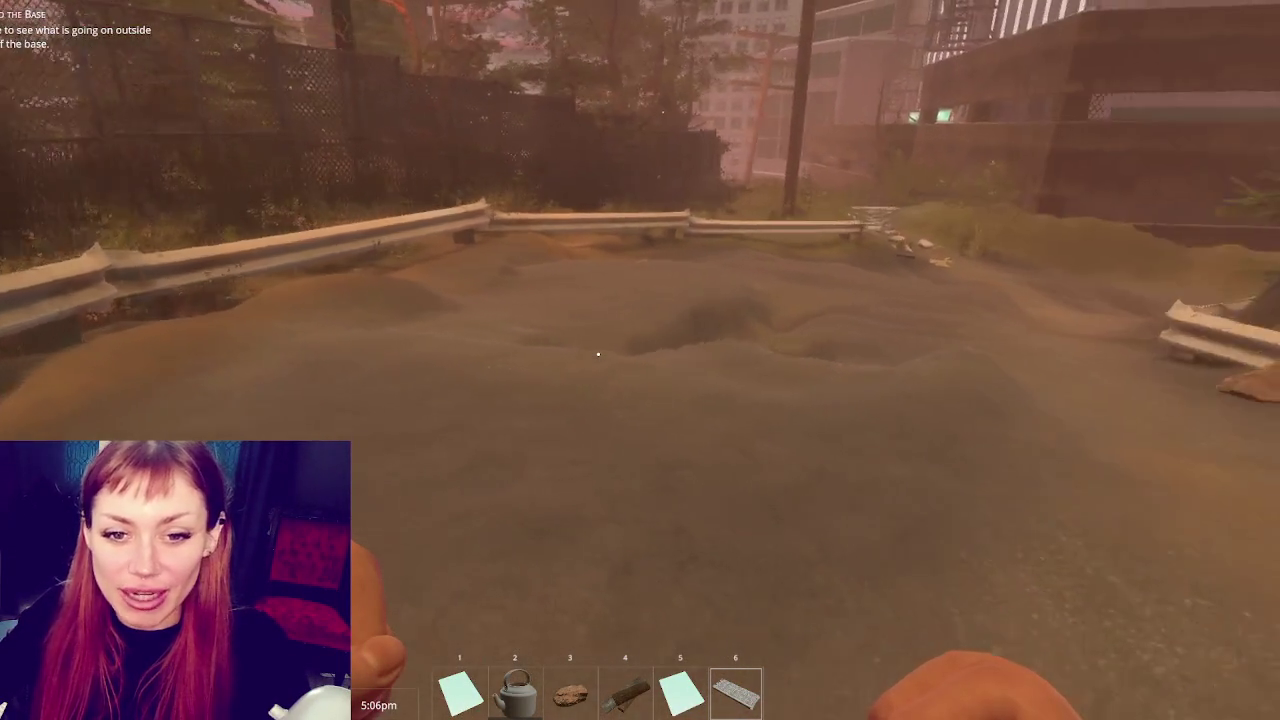
{"action": "key", "text": "w"}
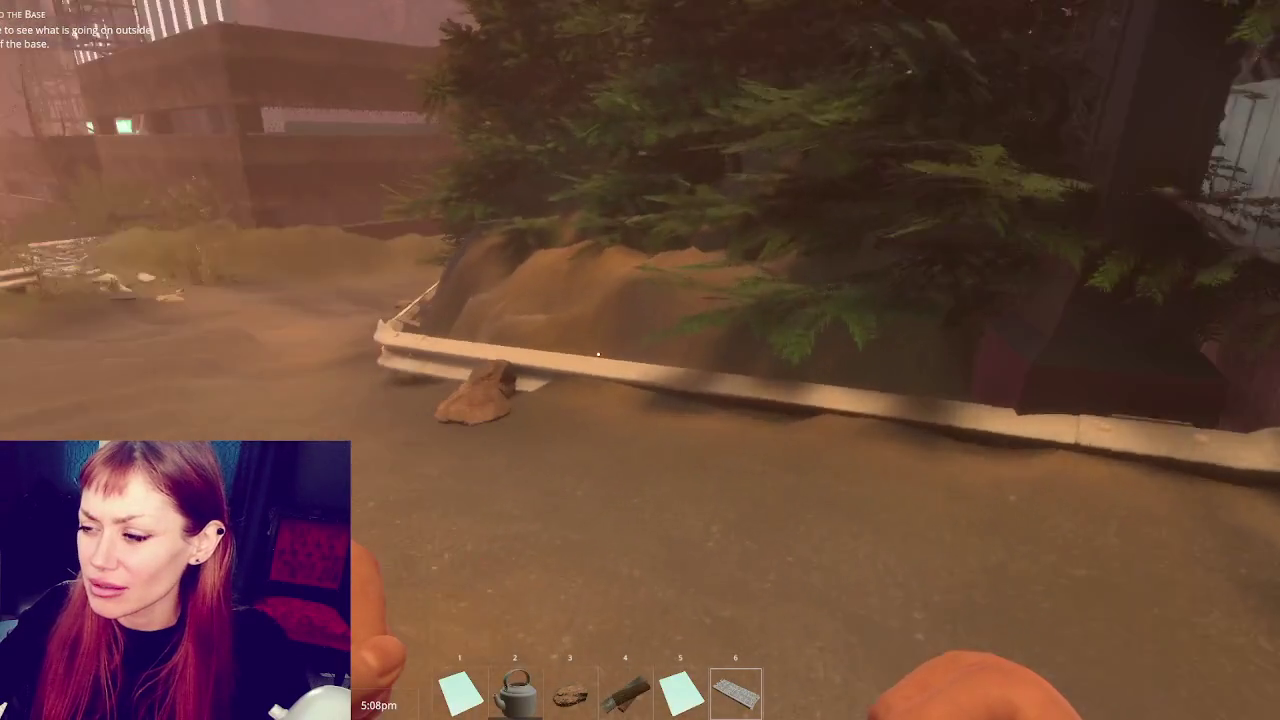
Pick up the stone by the guardrail and look around the road, fence, lamp post and buildings
{"action": "key", "text": "e"}
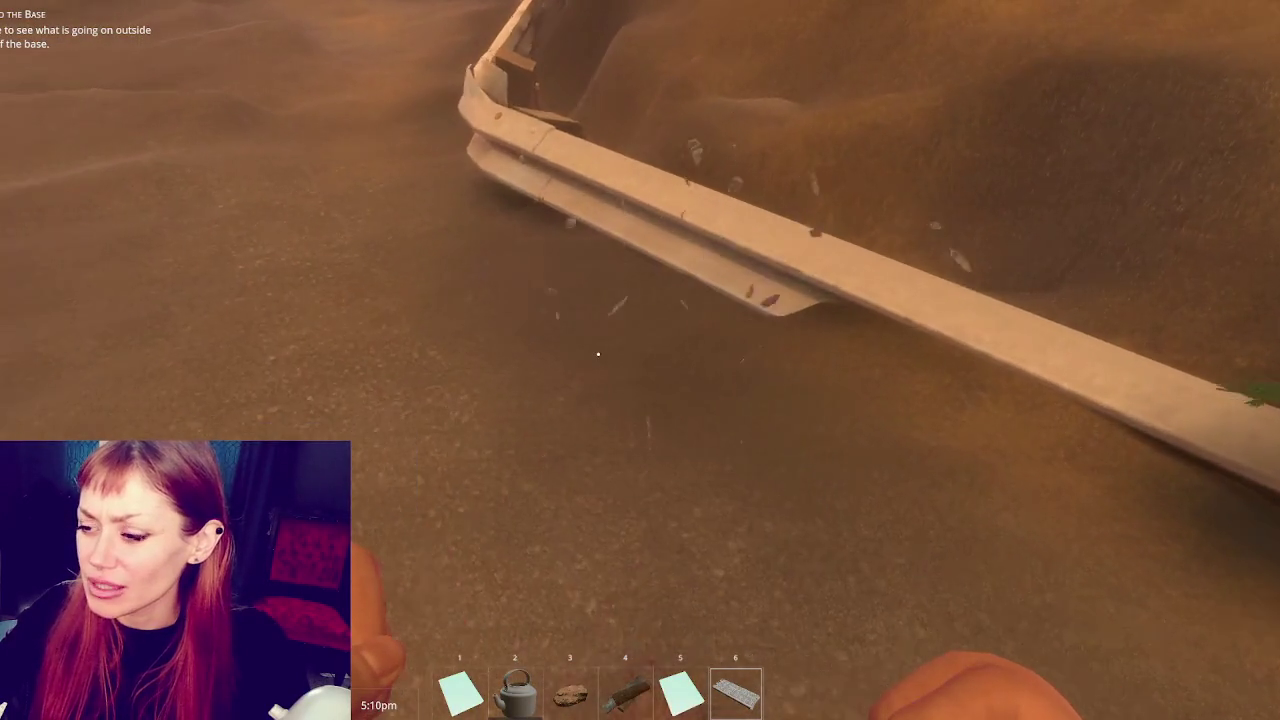
{"action": "key", "text": "w"}
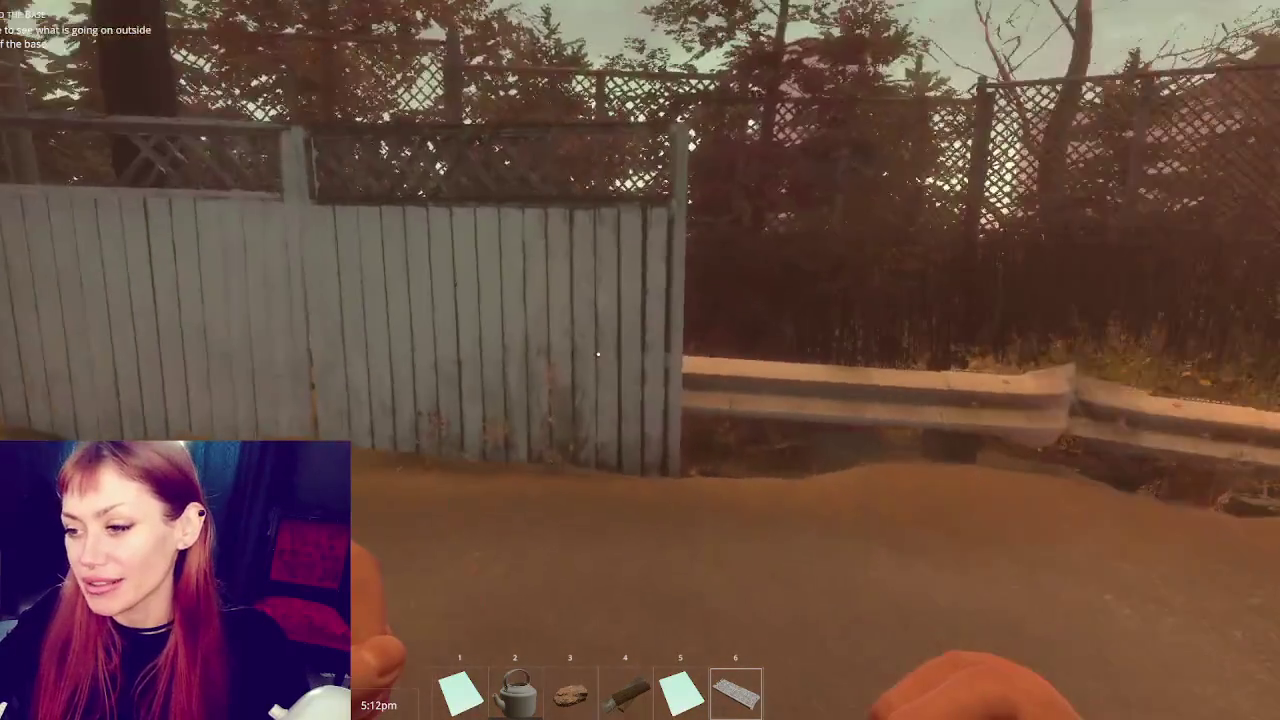
{"action": "key", "text": "w"}
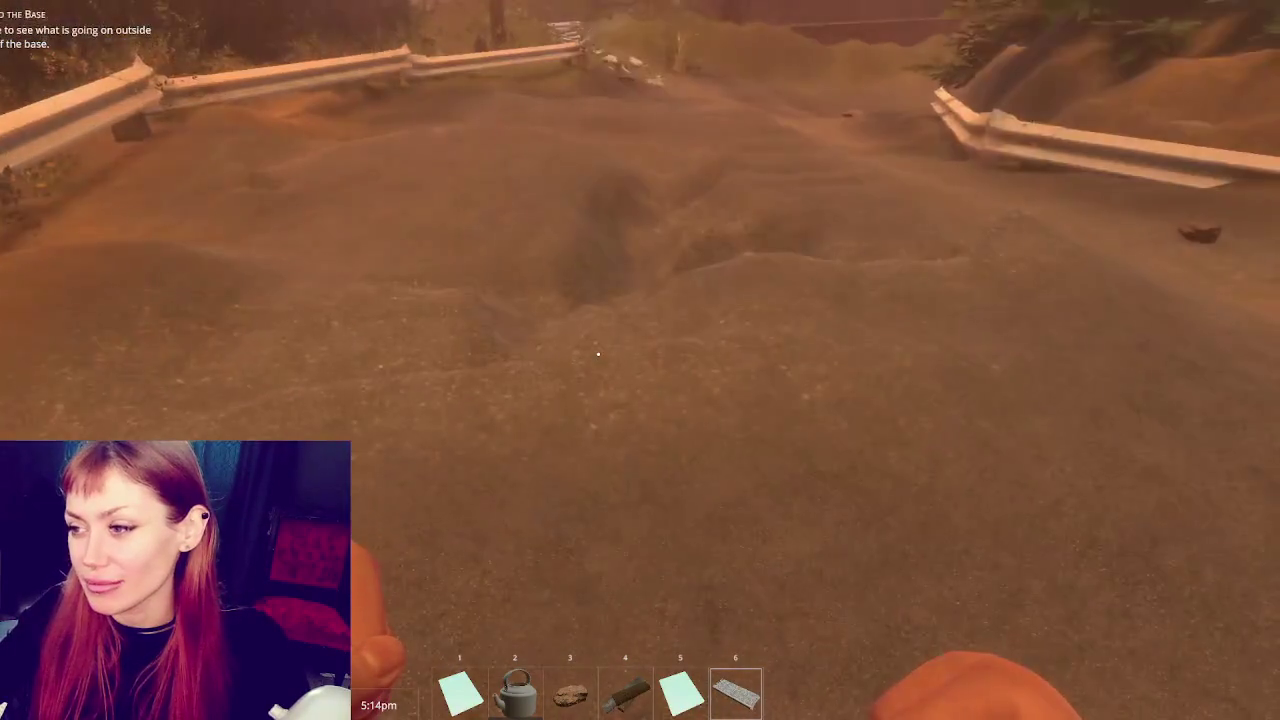
{"action": "key", "text": "w"}
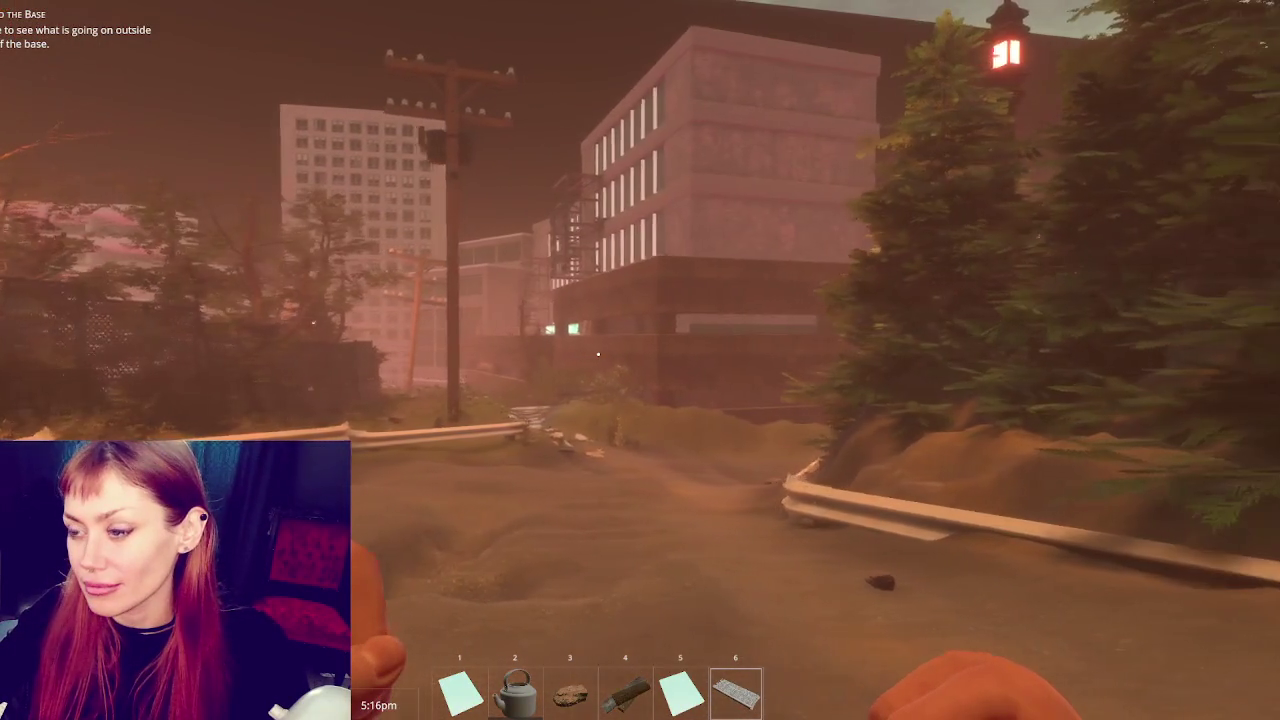
{"action": "key", "text": "w"}
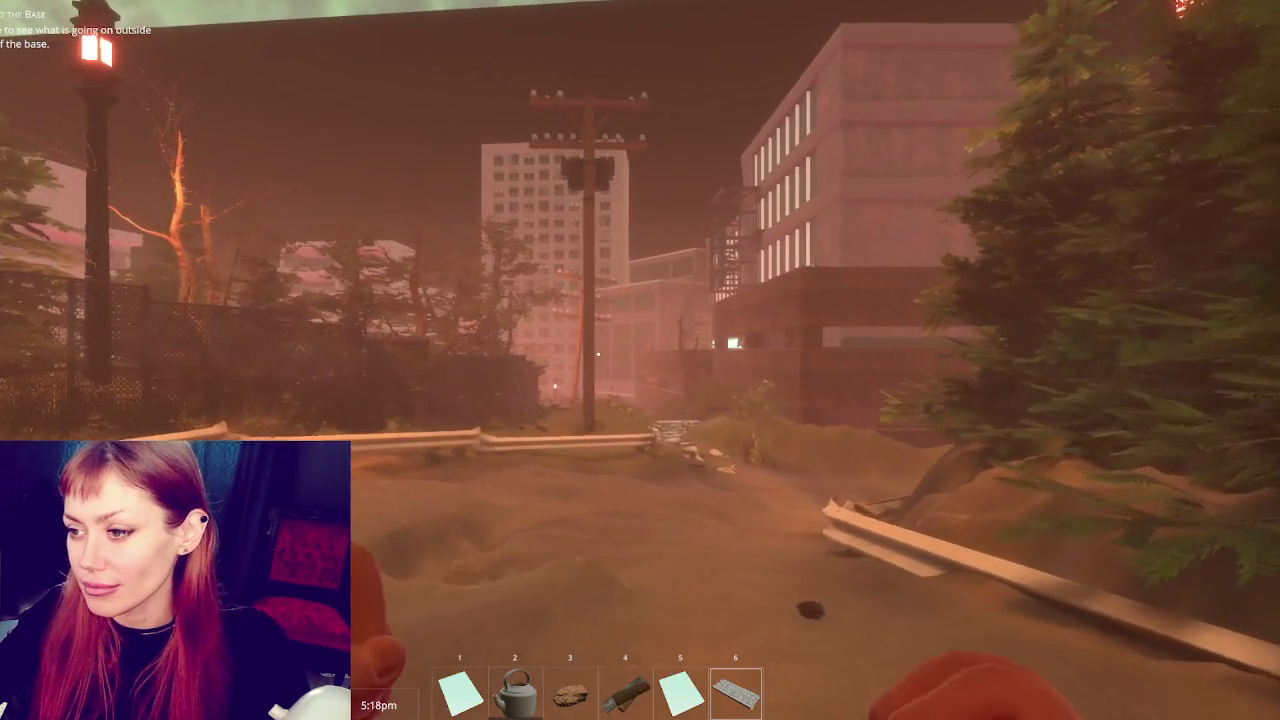
{"action": "key", "text": "w"}
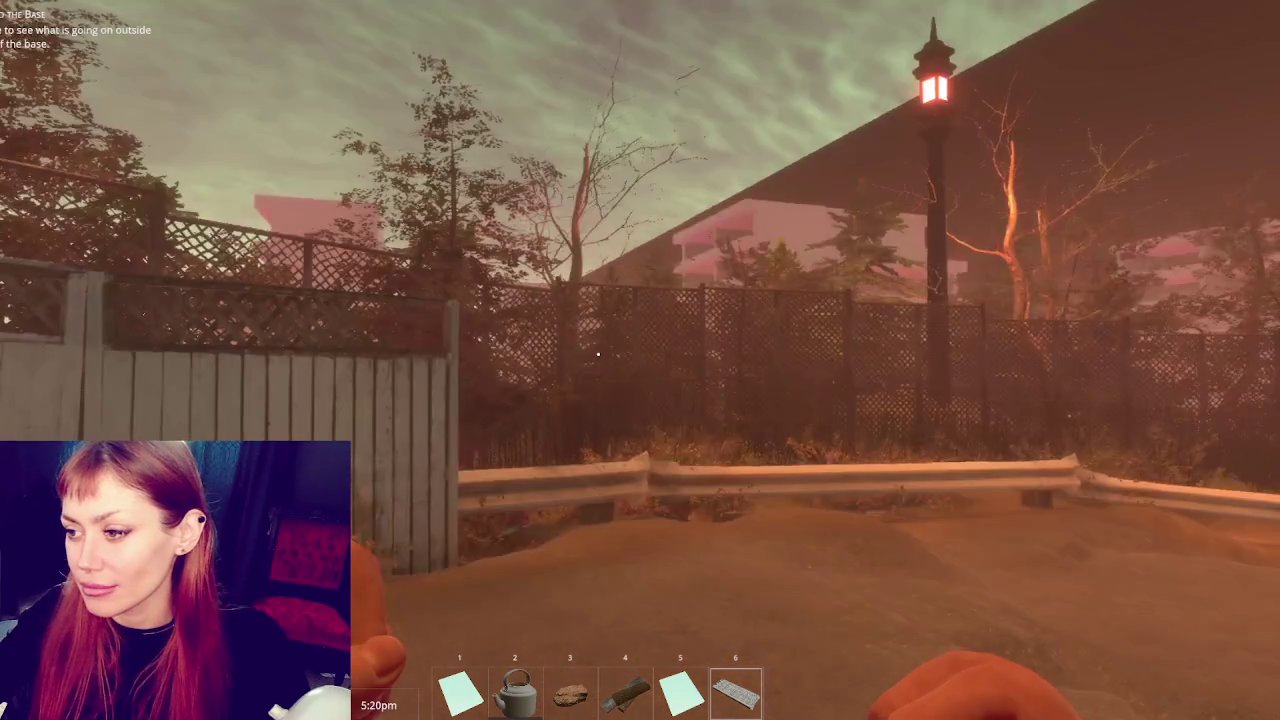
{"action": "key", "text": "w"}
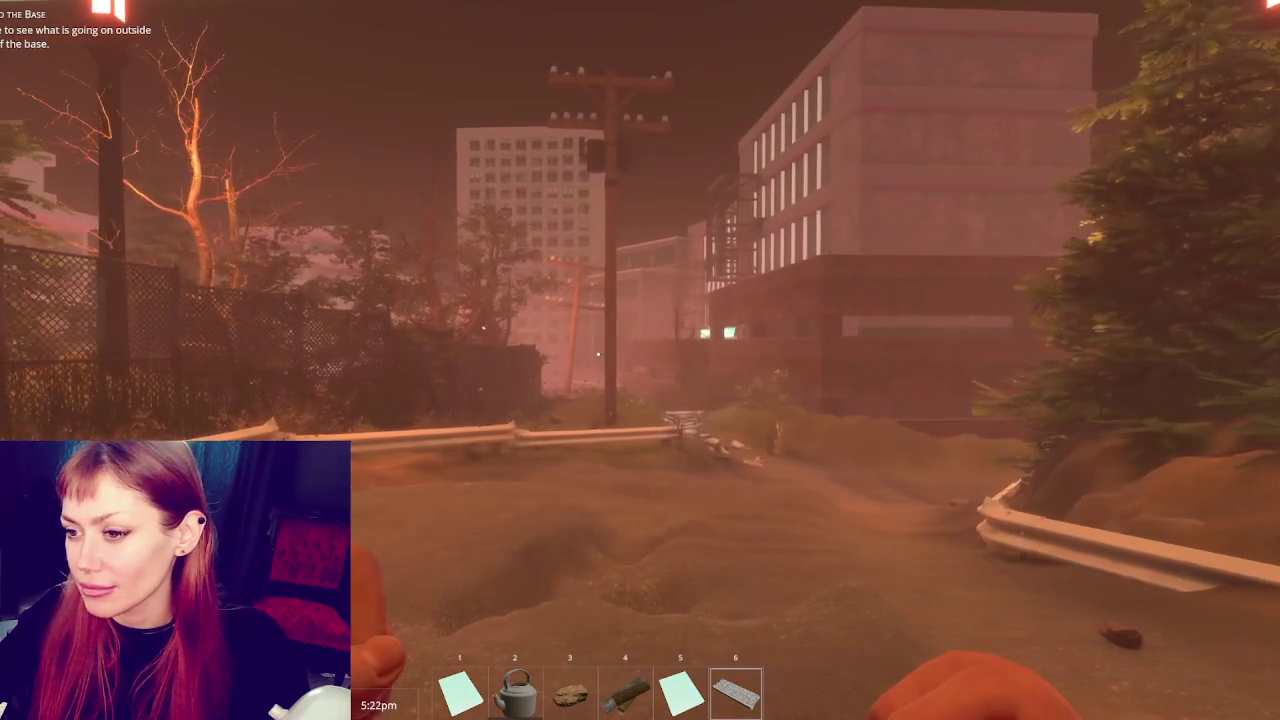
{"action": "key", "text": "w"}
{"action": "key", "text": "w"}
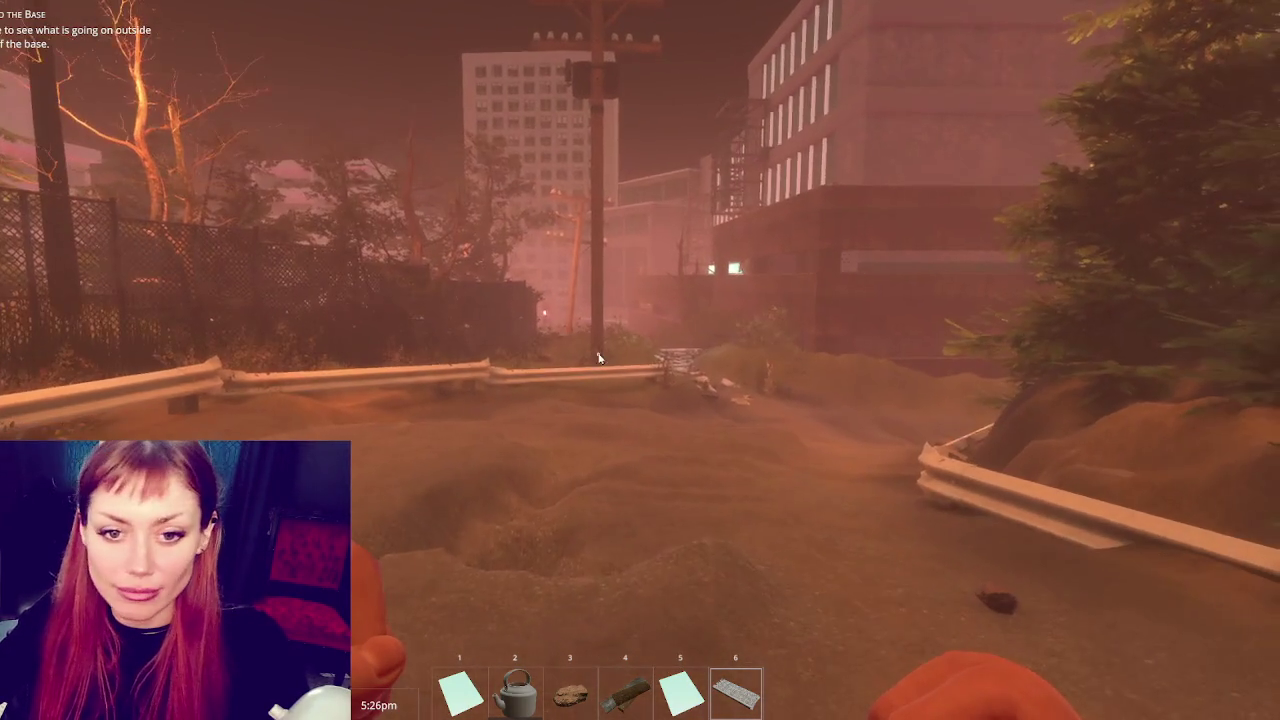
Pause briefly, then walk down the road to the rock beneath the overpass
{"action": "key", "text": "Escape"}
{"action": "key", "text": "Escape"}
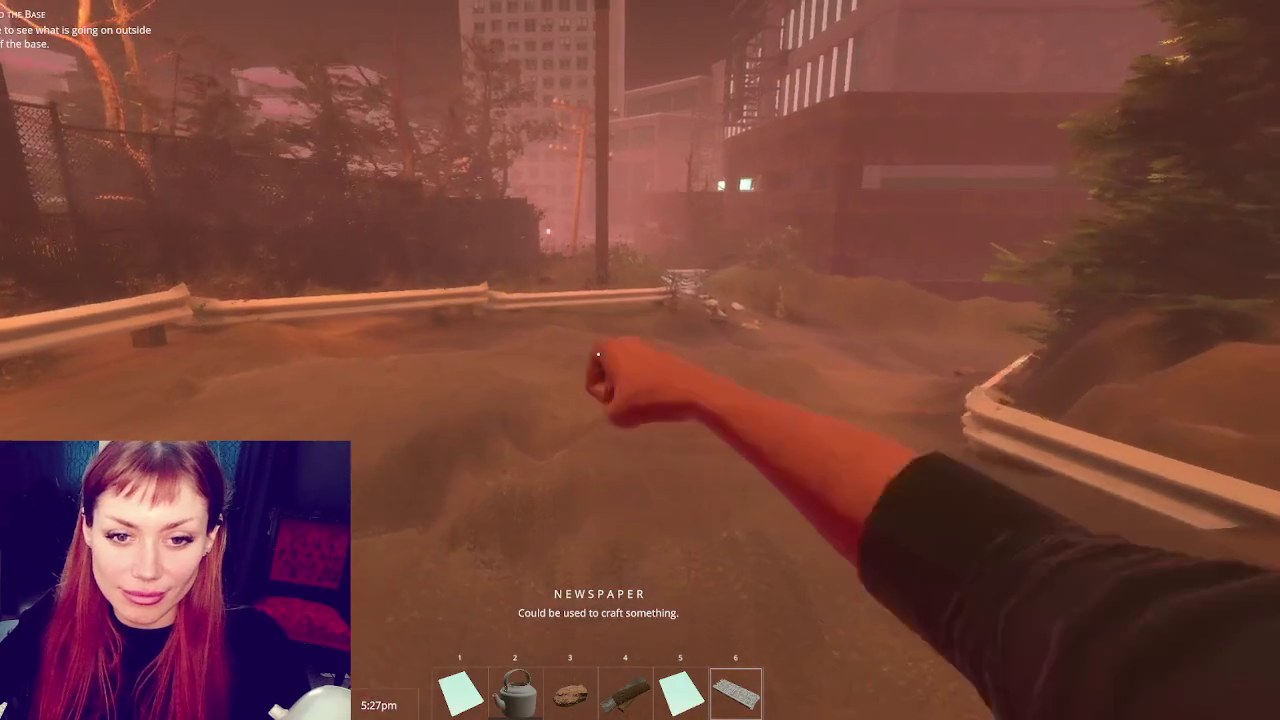
{"action": "key", "text": "w"}
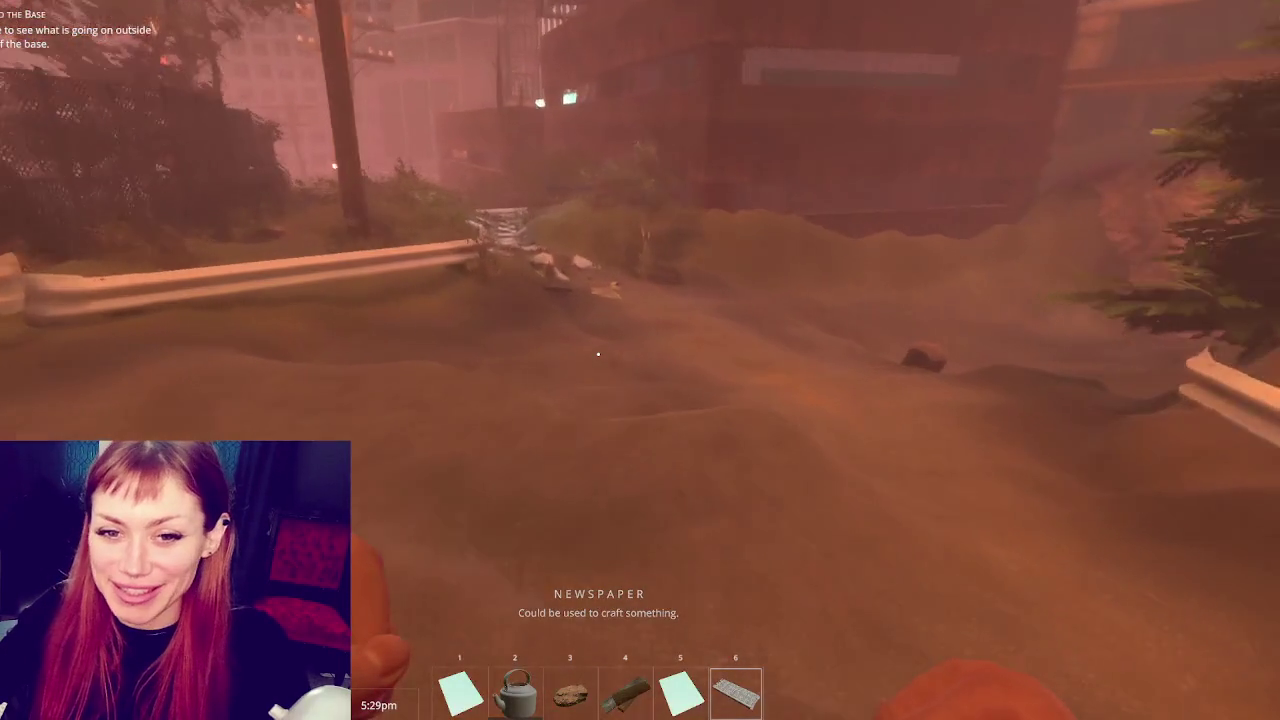
{"action": "key", "text": "w"}
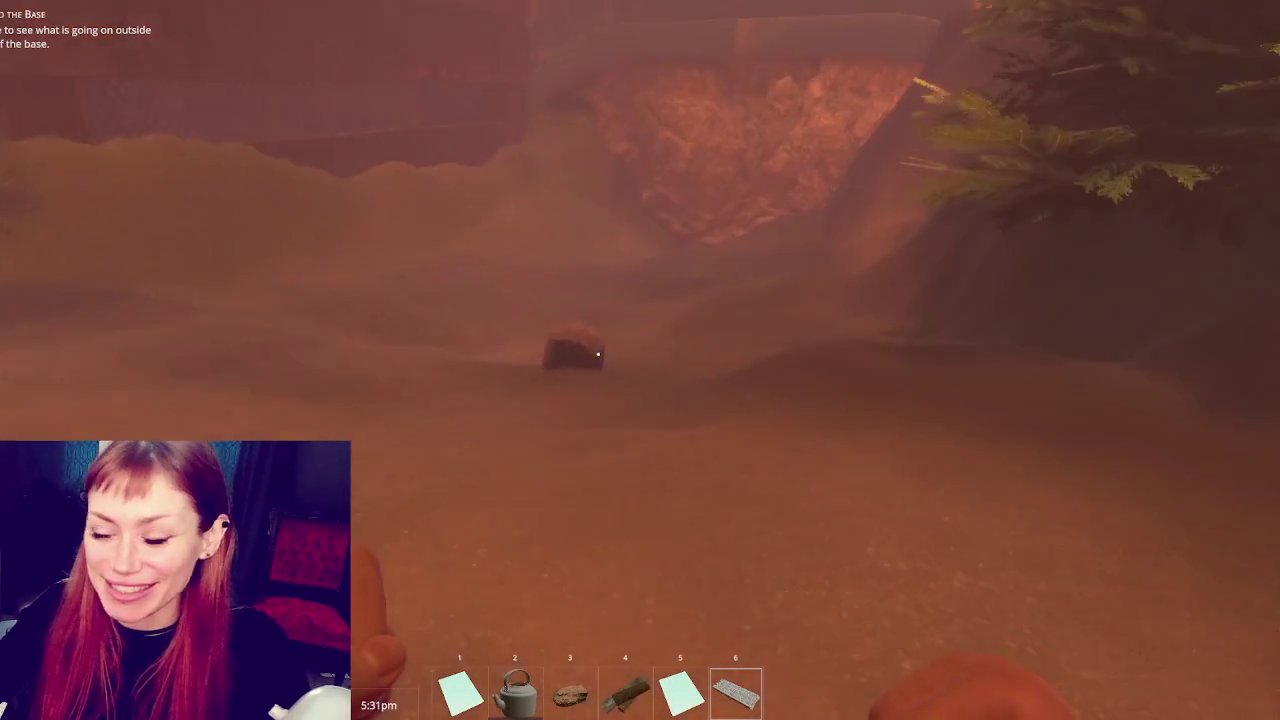
{"action": "key", "text": "w"}
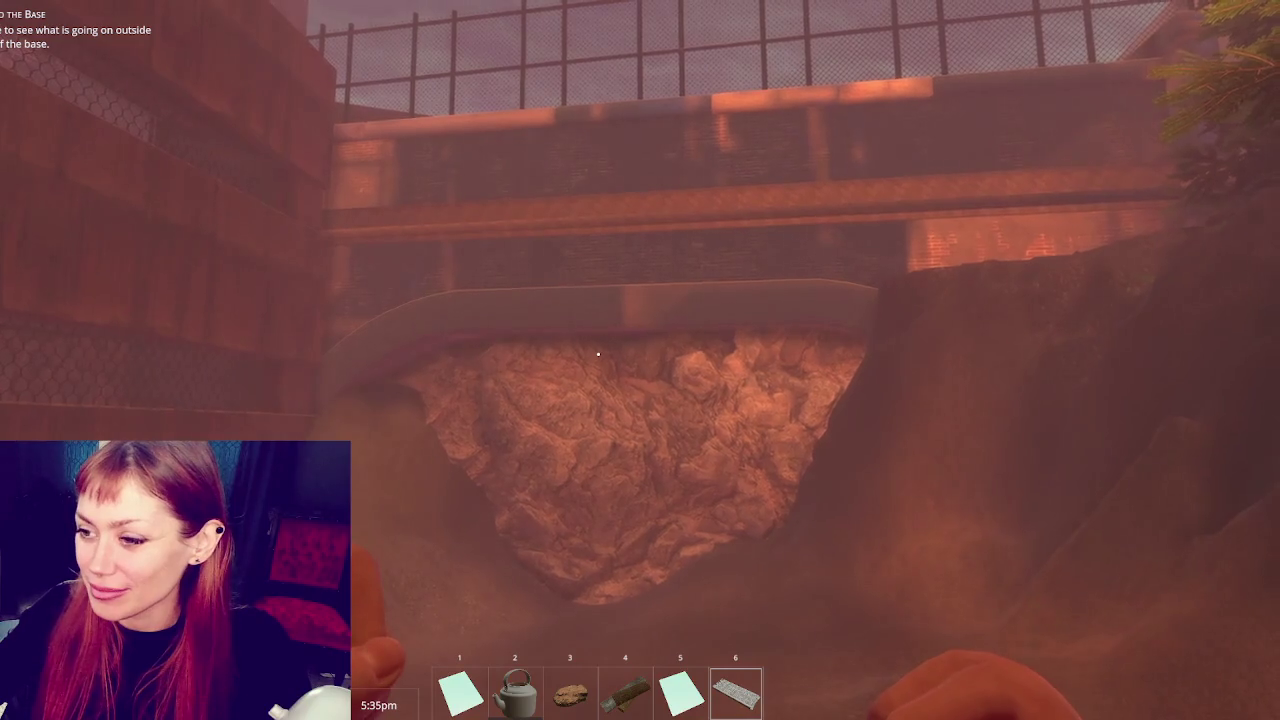
Follow the stone path along the ledge toward the checkered tiles, dropping down and climbing back
{"action": "key", "text": "w"}
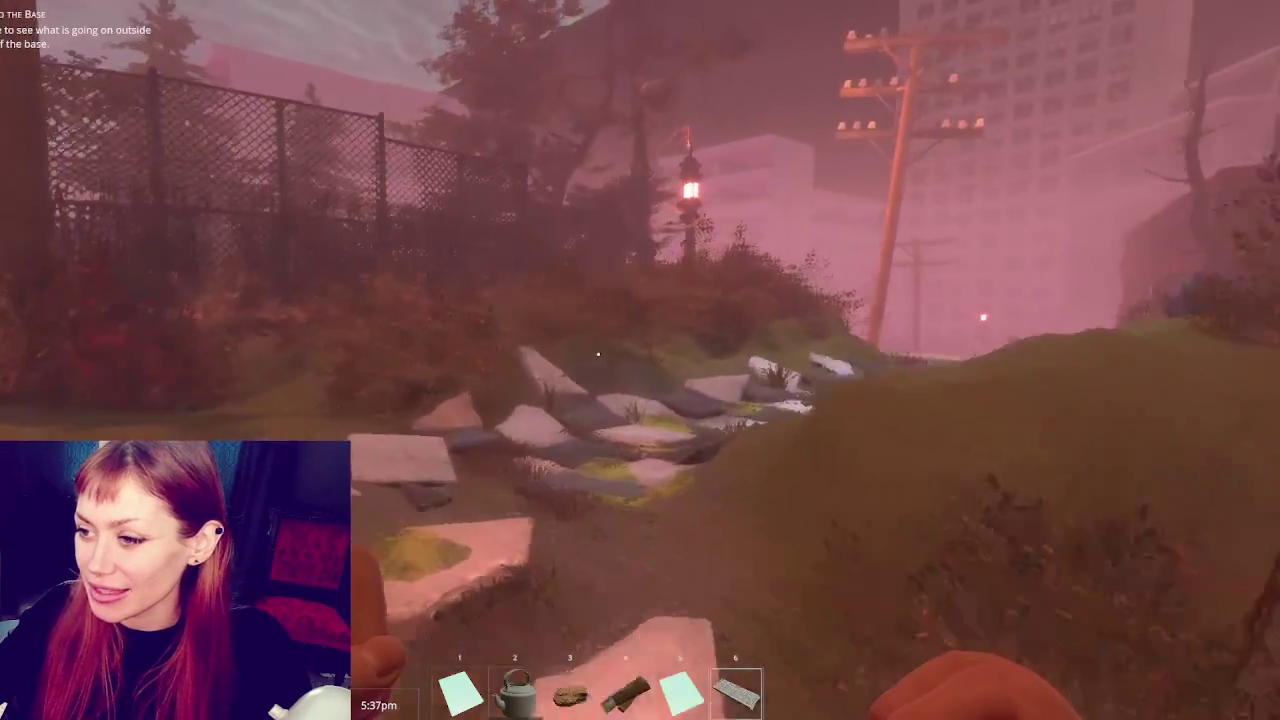
{"action": "key", "text": "w"}
{"action": "key", "text": "w"}
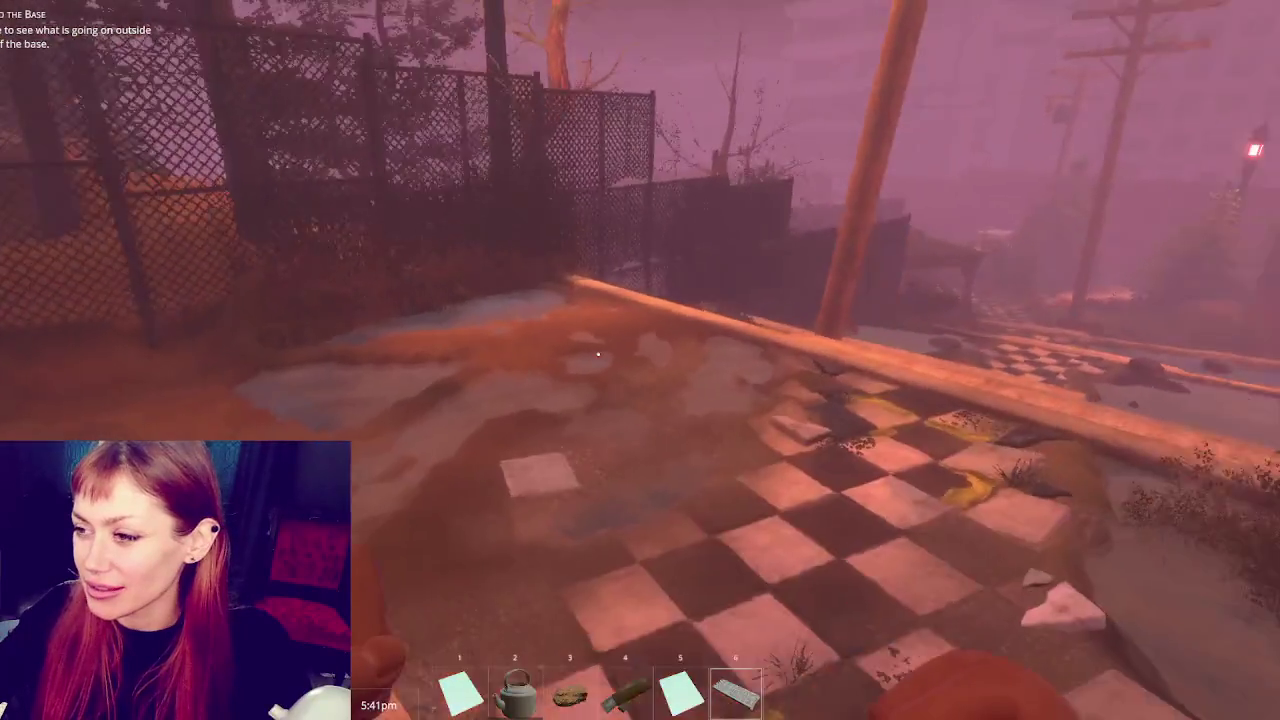
{"action": "key", "text": "w"}
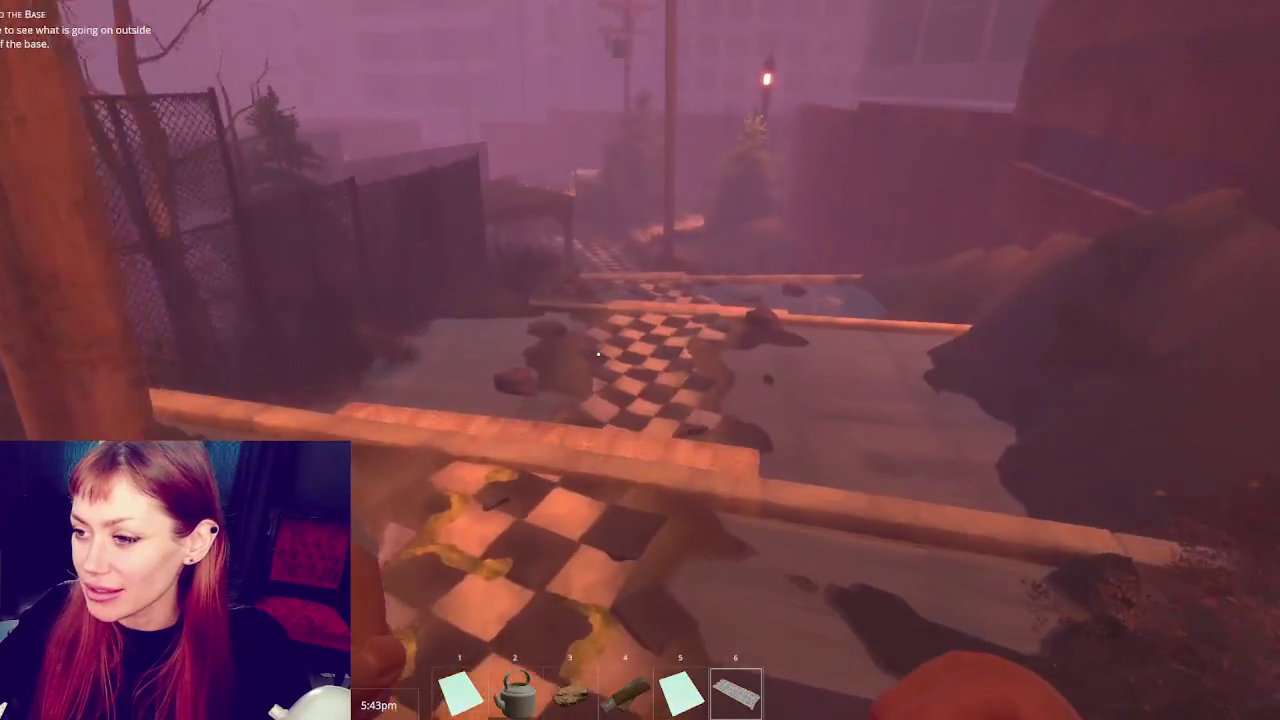
{"action": "key", "text": "w"}
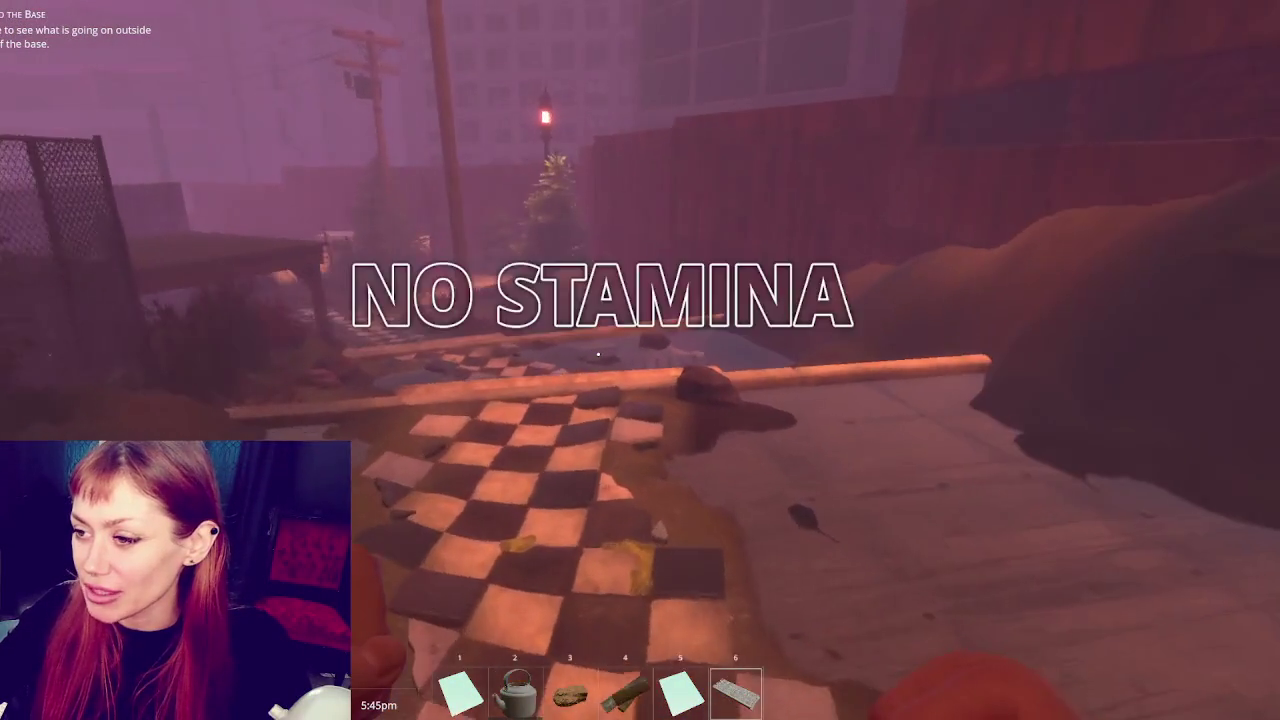
{"action": "key", "text": "w"}
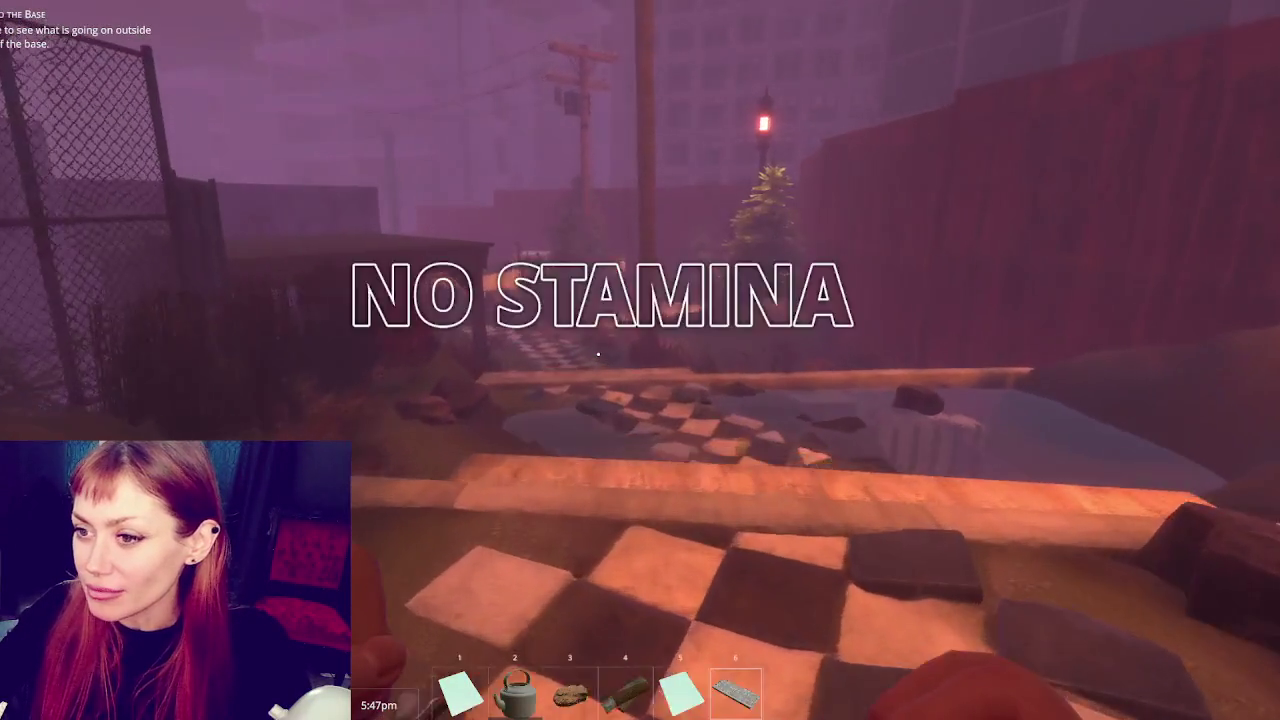
{"action": "key", "text": "w"}
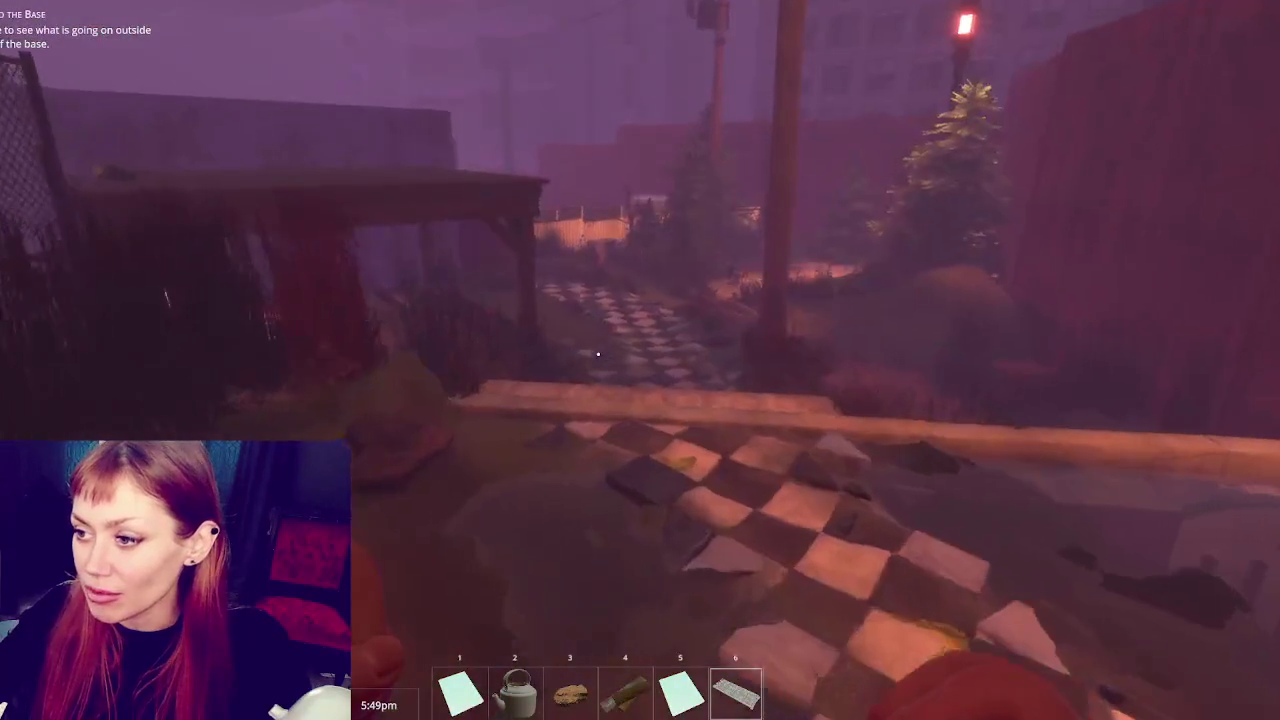
Descend beside the stone stairs and approach the rock by the chain-link fence
{"action": "key", "text": "w"}
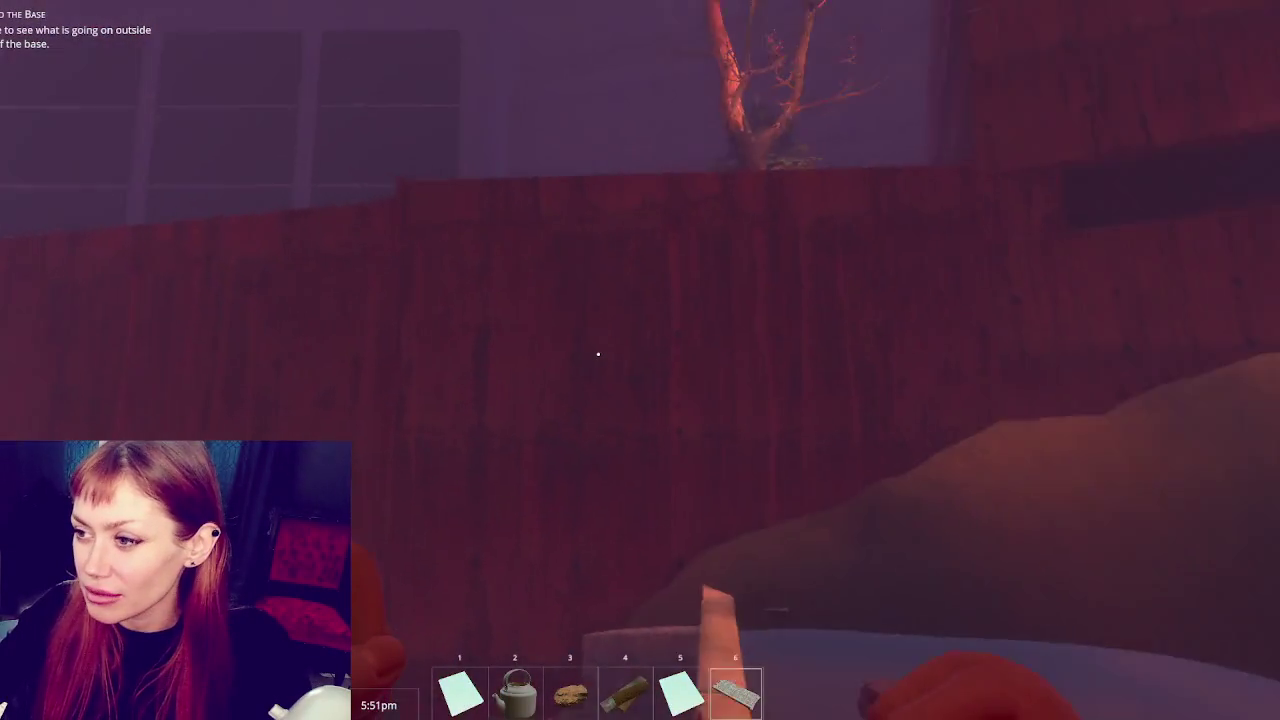
{"action": "key", "text": "w"}
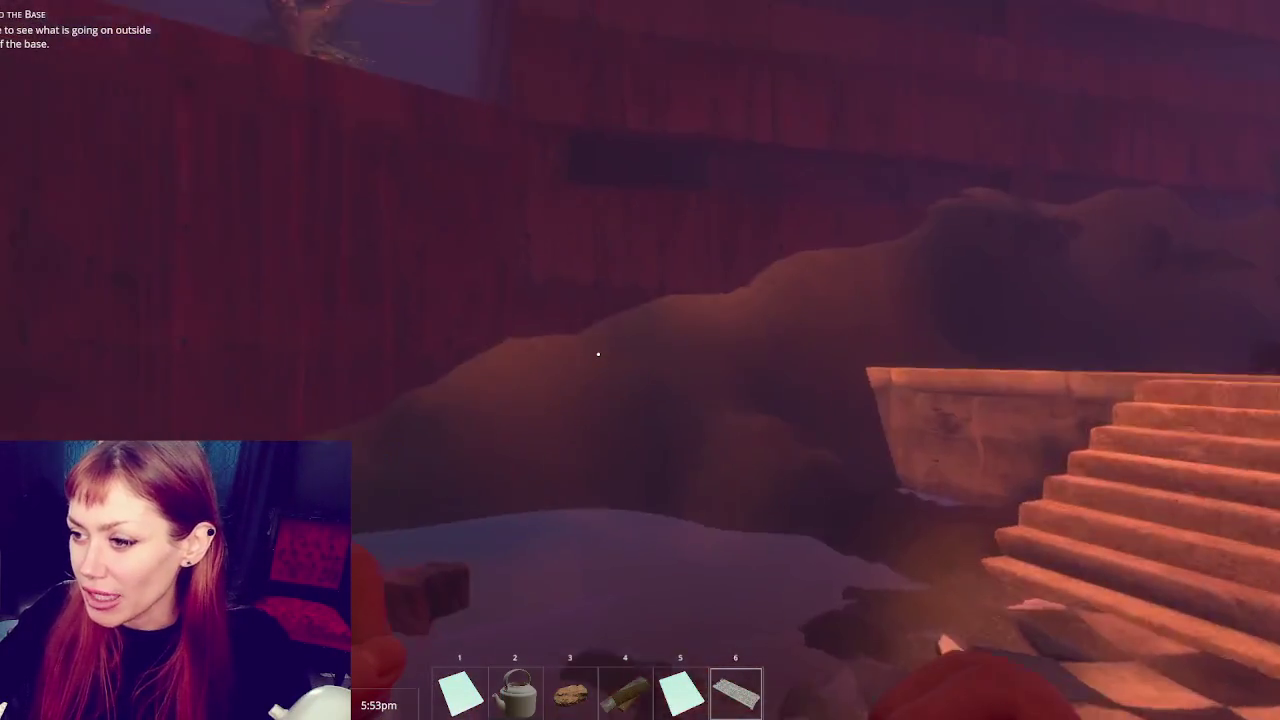
{"action": "key", "text": "w"}
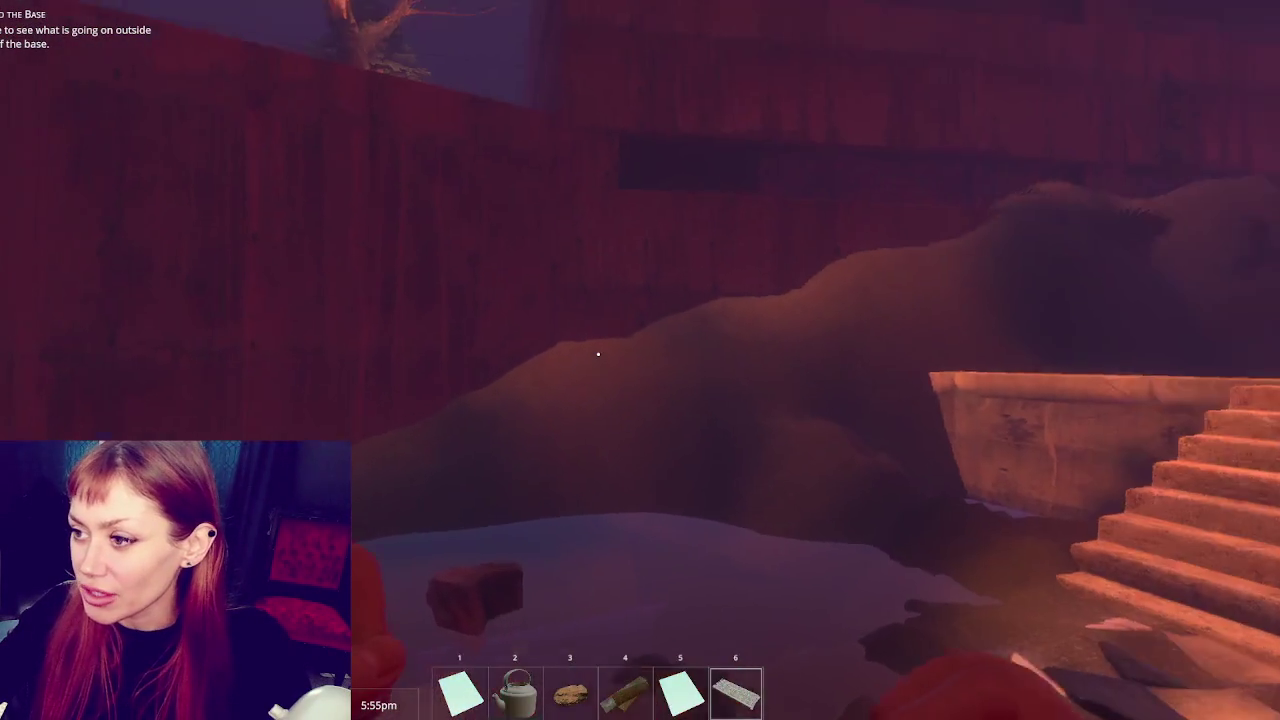
{"action": "key", "text": "w"}
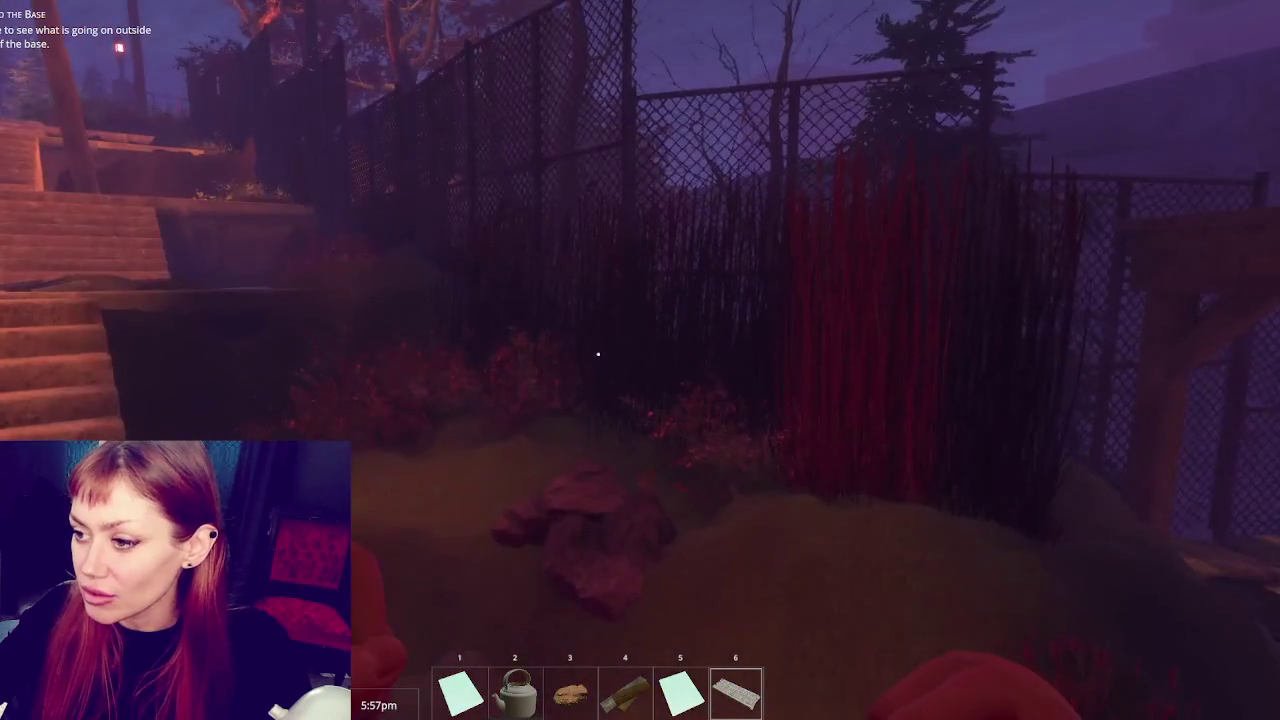
{"action": "key", "text": "w"}
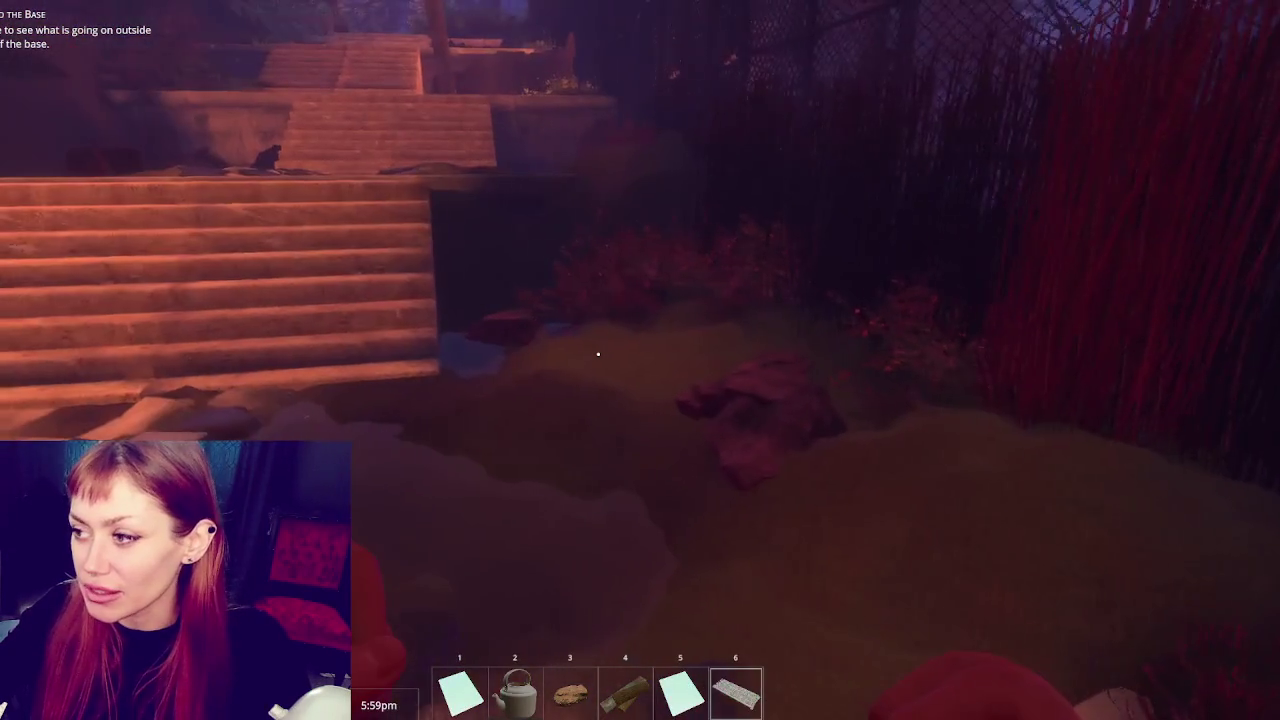
{"action": "key", "text": "w"}
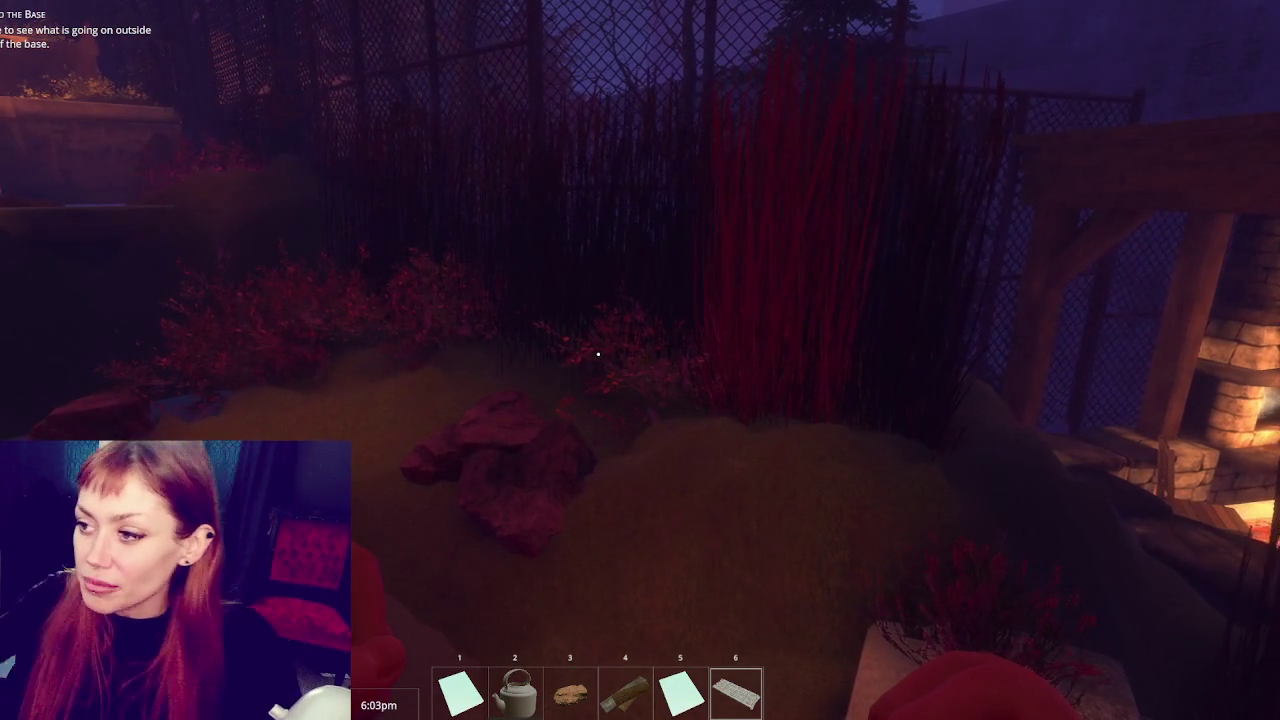
{"action": "key", "text": "w"}
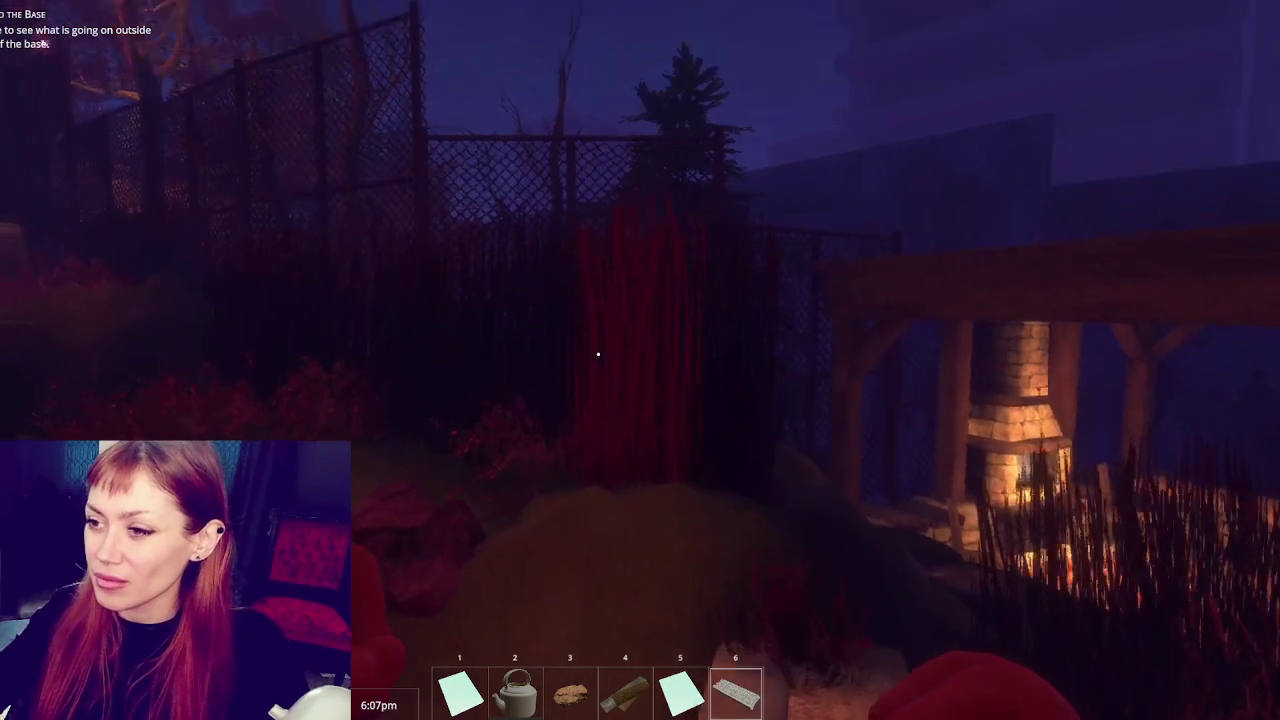
Approach the red dry grass, then cross the checkered patio and dirt path to the rocking horses
{"action": "key", "text": "w"}
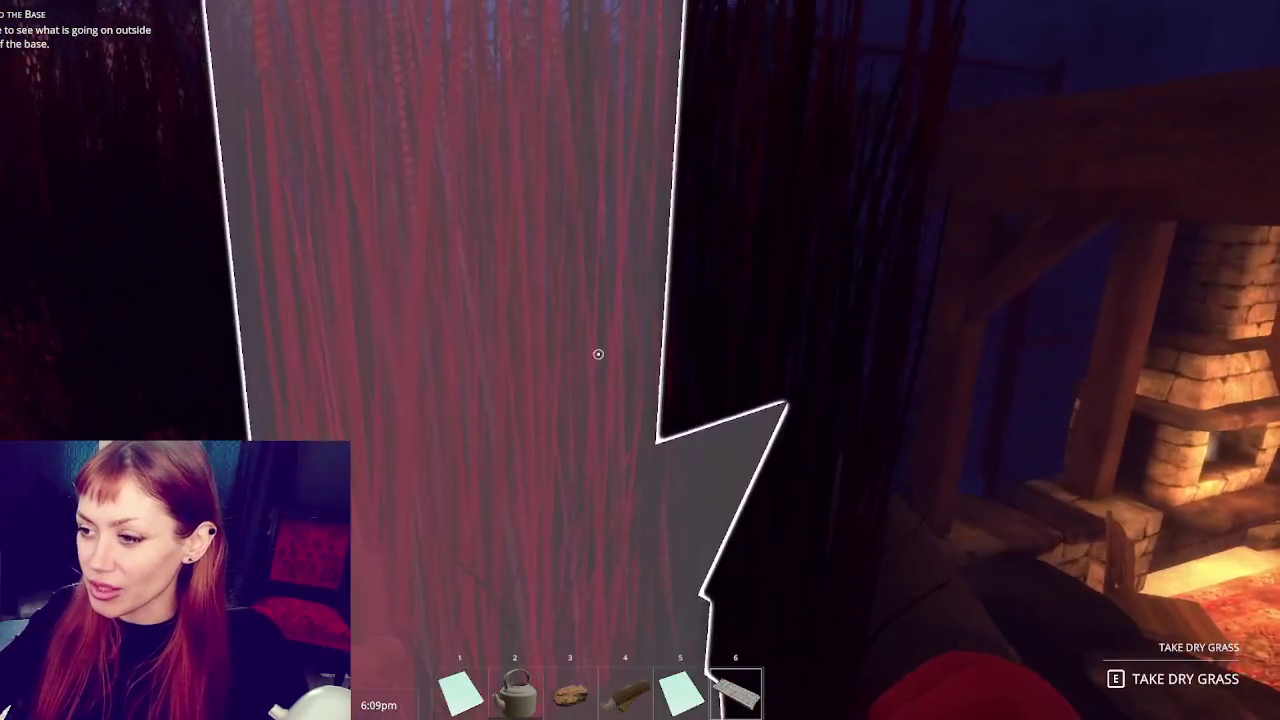
{"action": "key", "text": "w"}
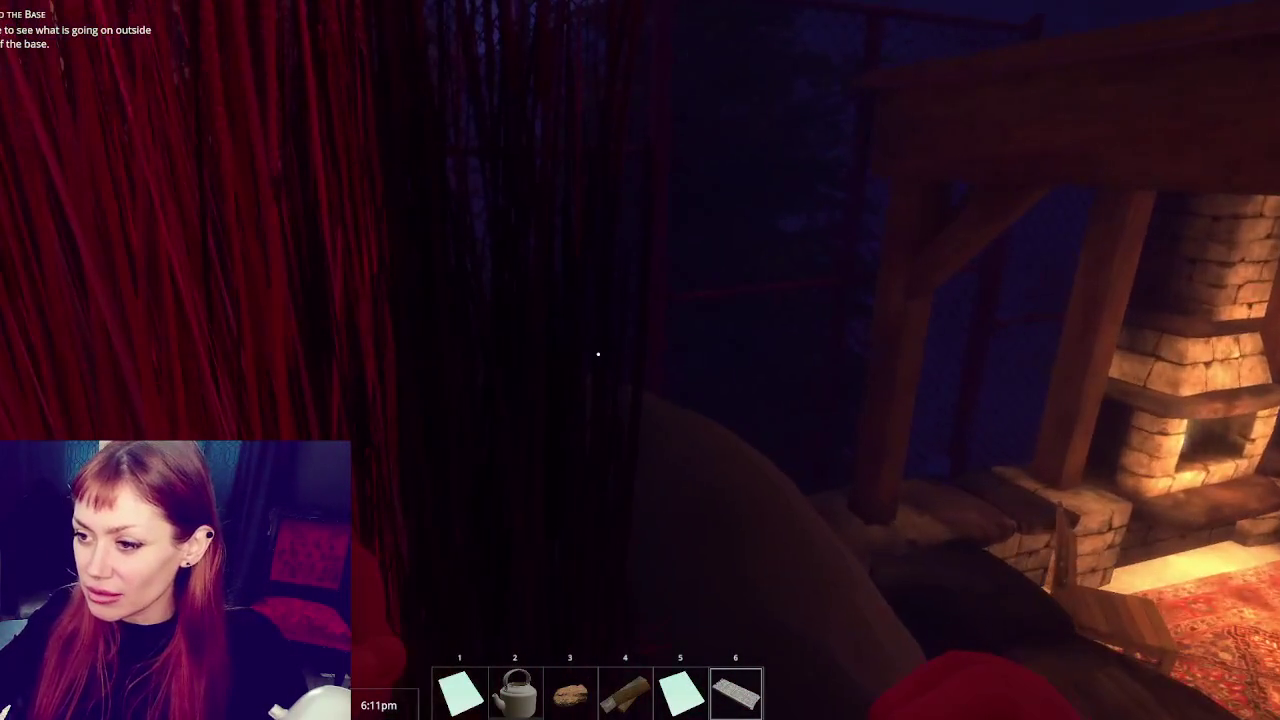
{"action": "key", "text": "s"}
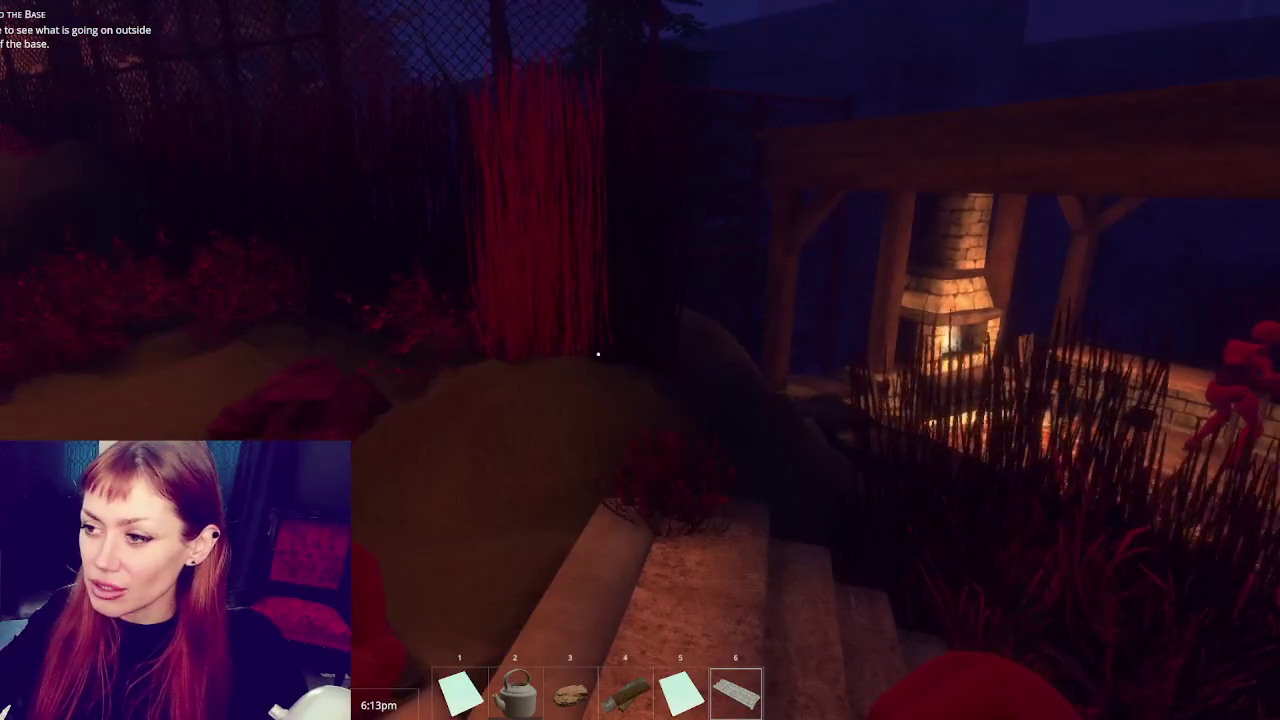
{"action": "key", "text": "w"}
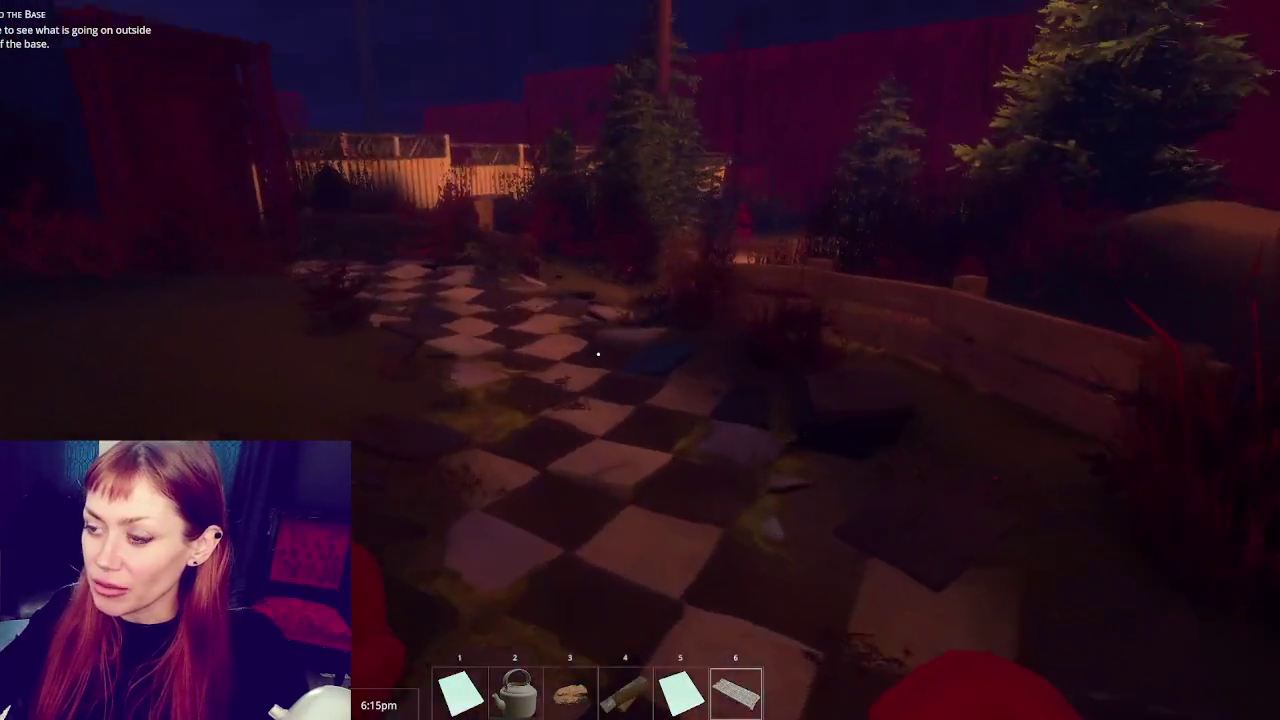
{"action": "key", "text": "w"}
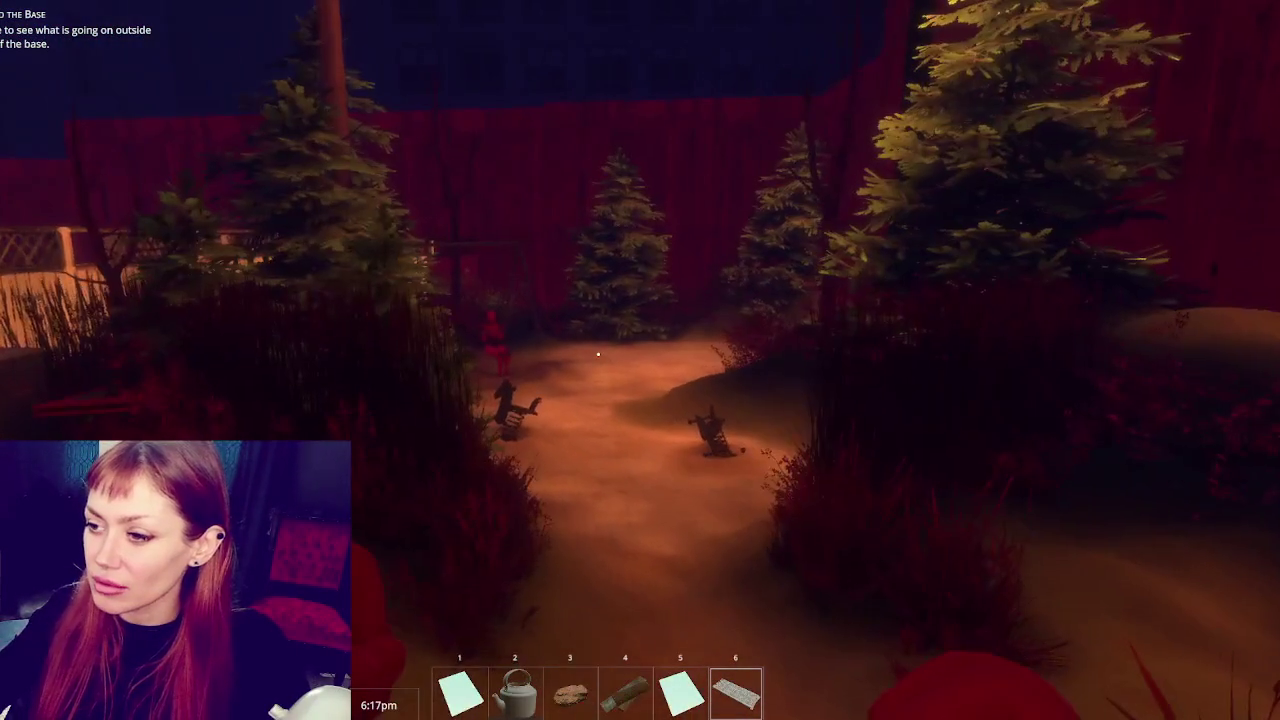
{"action": "key", "text": "w"}
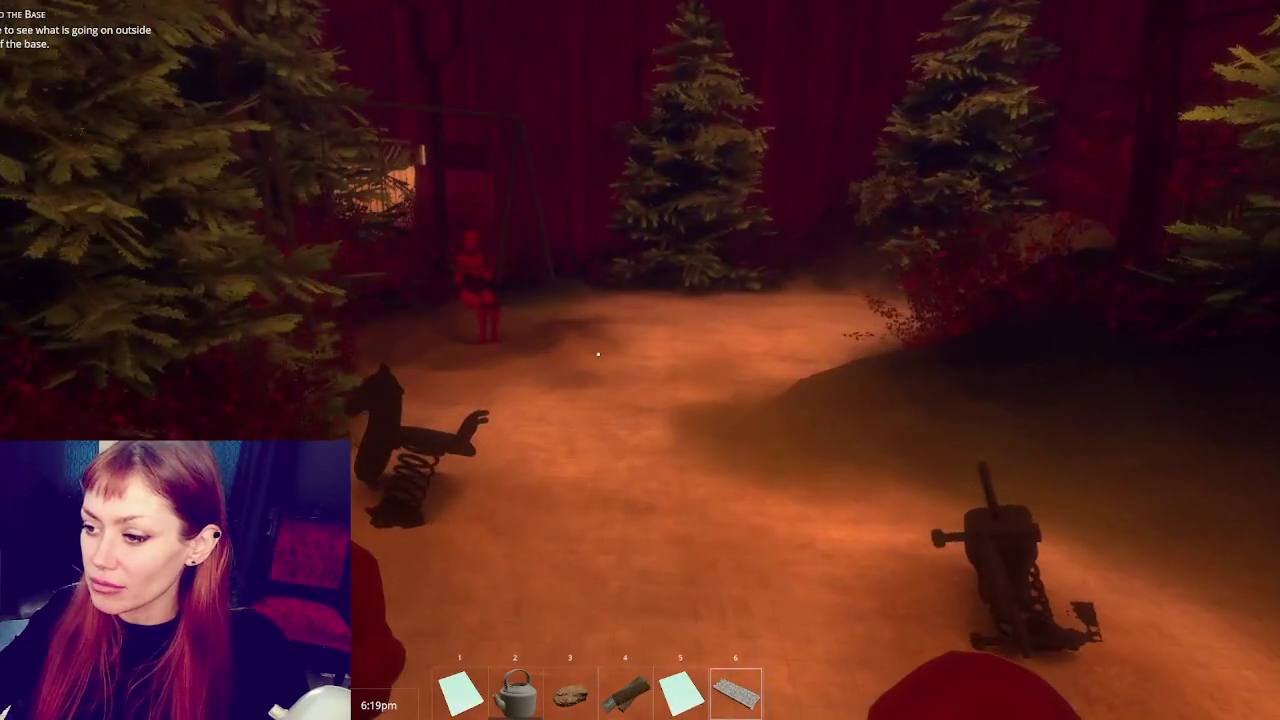
{"action": "mouse_move", "coordinate": [598, 353]}
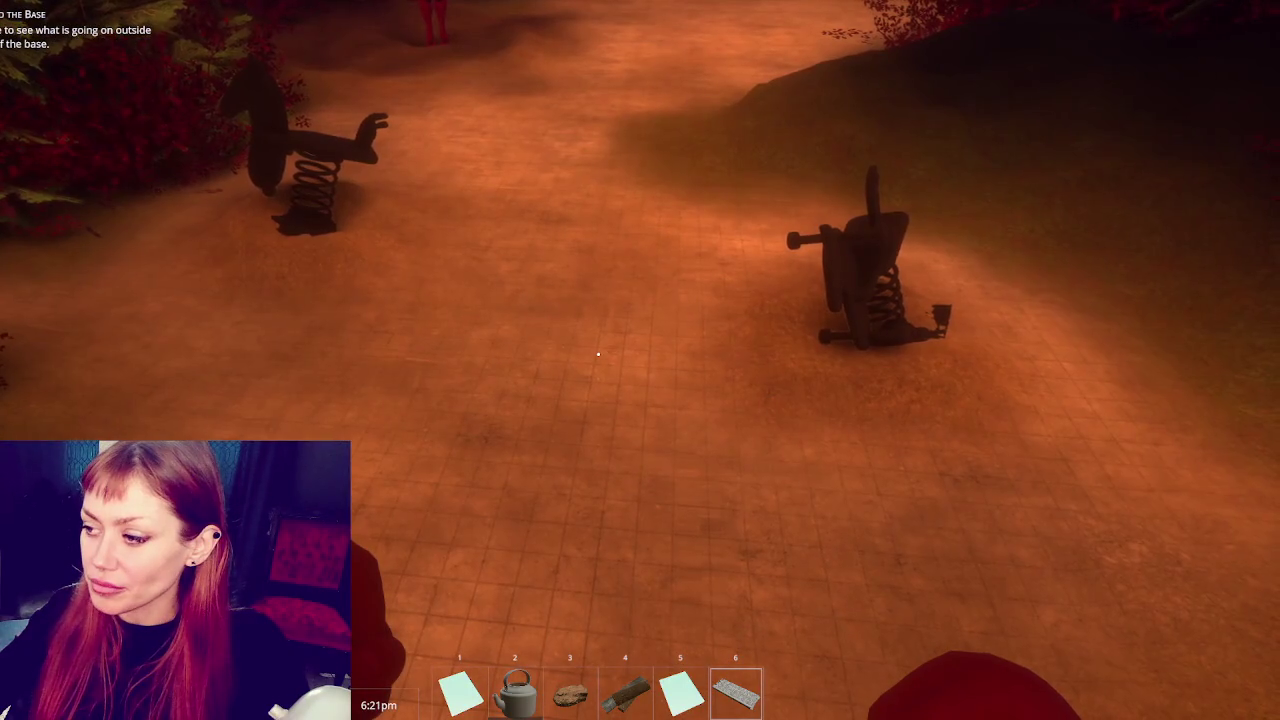
{"action": "key", "text": "s"}
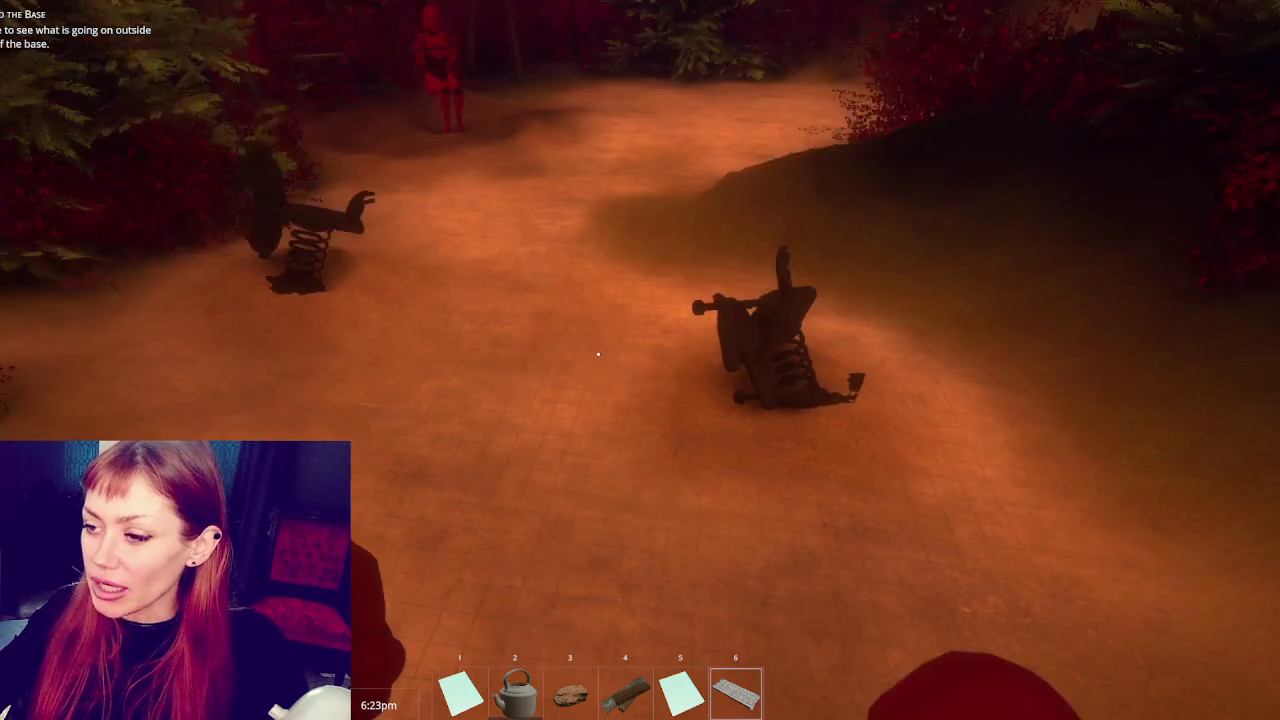
{"action": "key", "text": "w"}
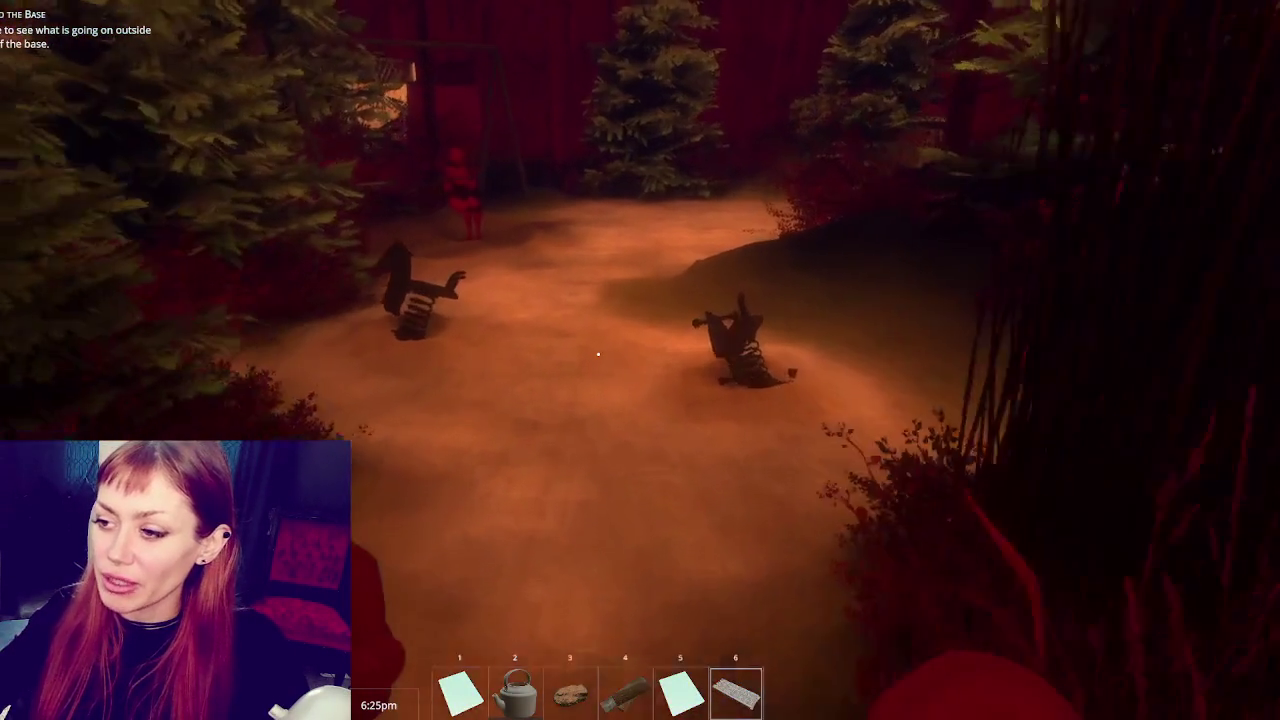
{"action": "key", "text": "w"}
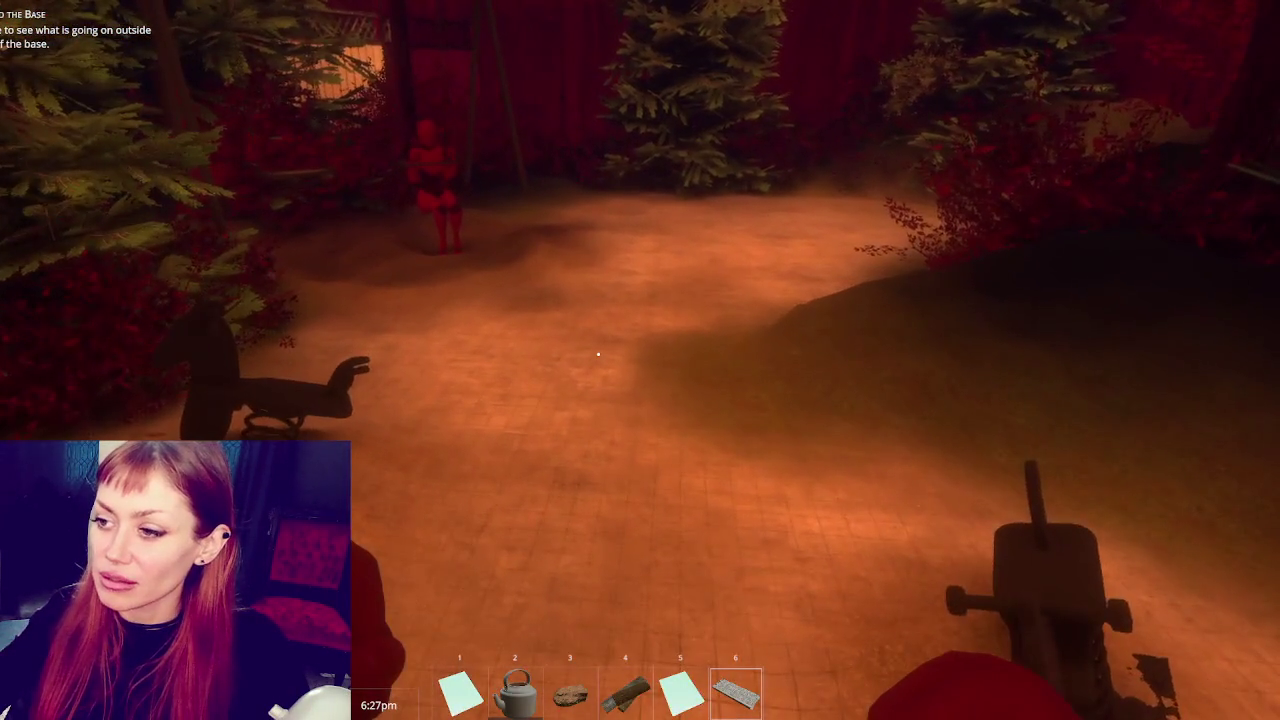
{"action": "key", "text": "w"}
{"action": "key", "text": "w"}
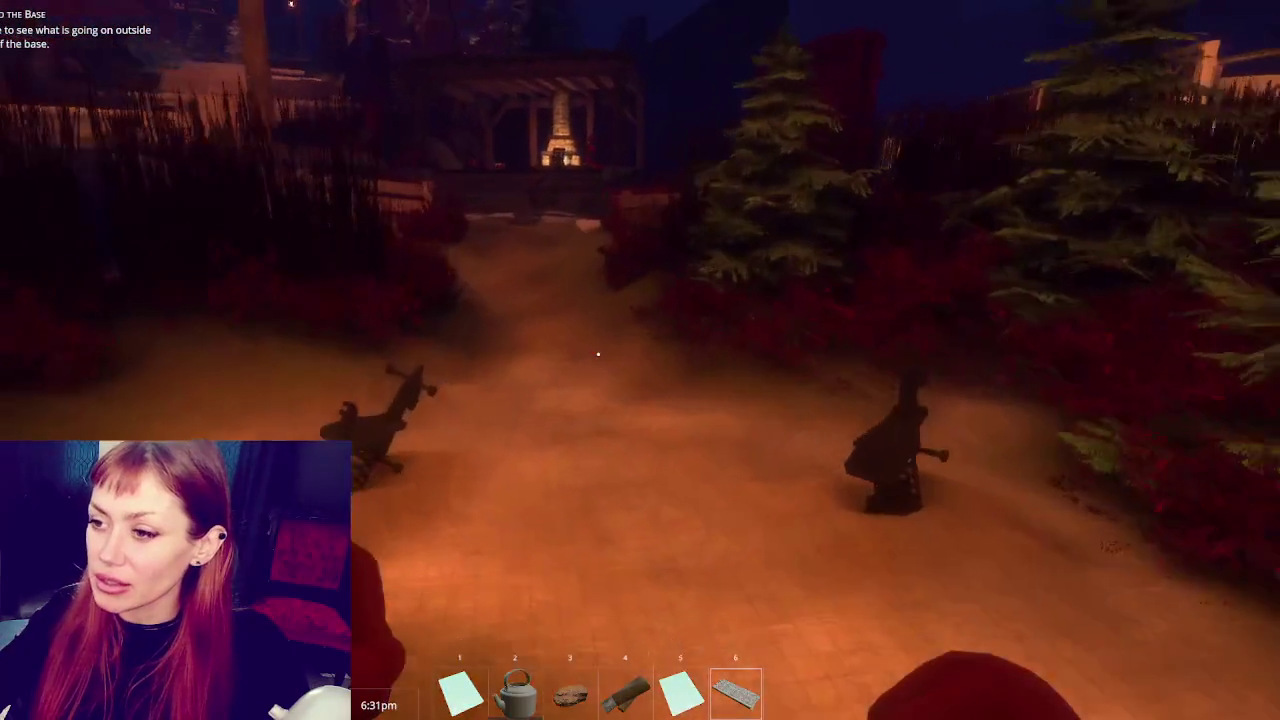
Walk back past the fireplace across the checkered floor to the stone stairs, then pause
{"action": "key", "text": "w"}
{"action": "key", "text": "w"}
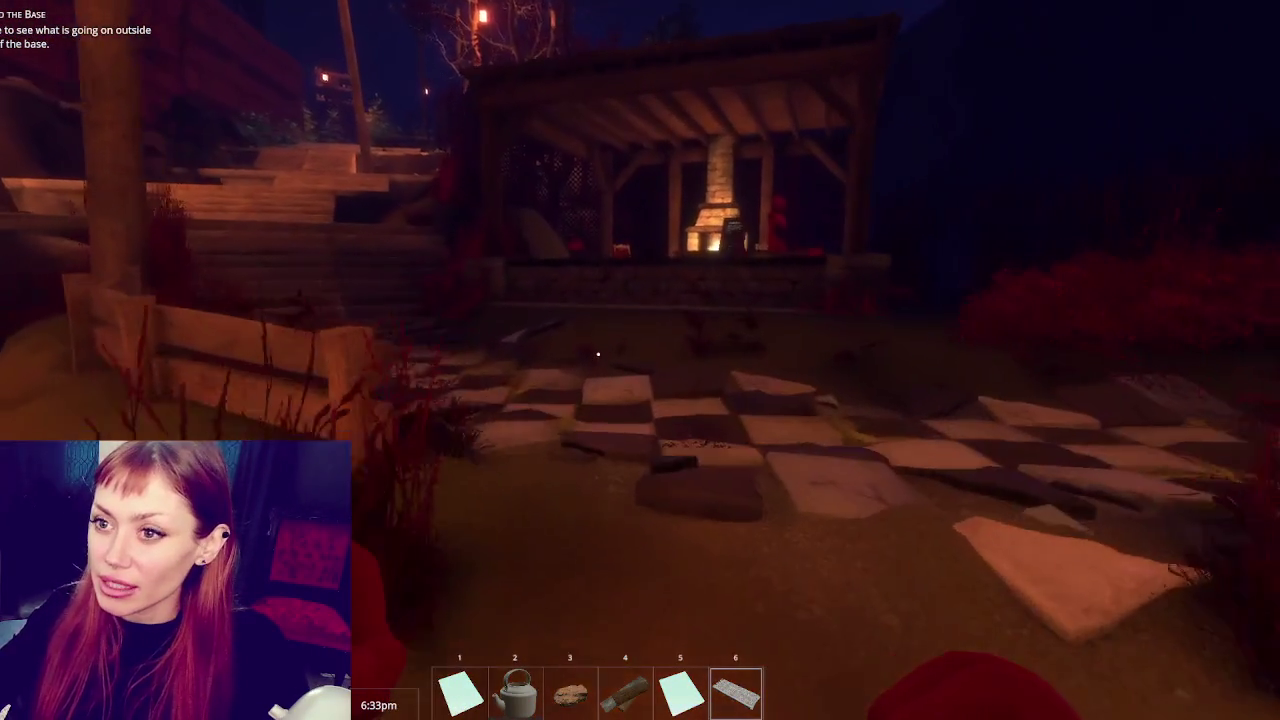
{"action": "key", "text": "w"}
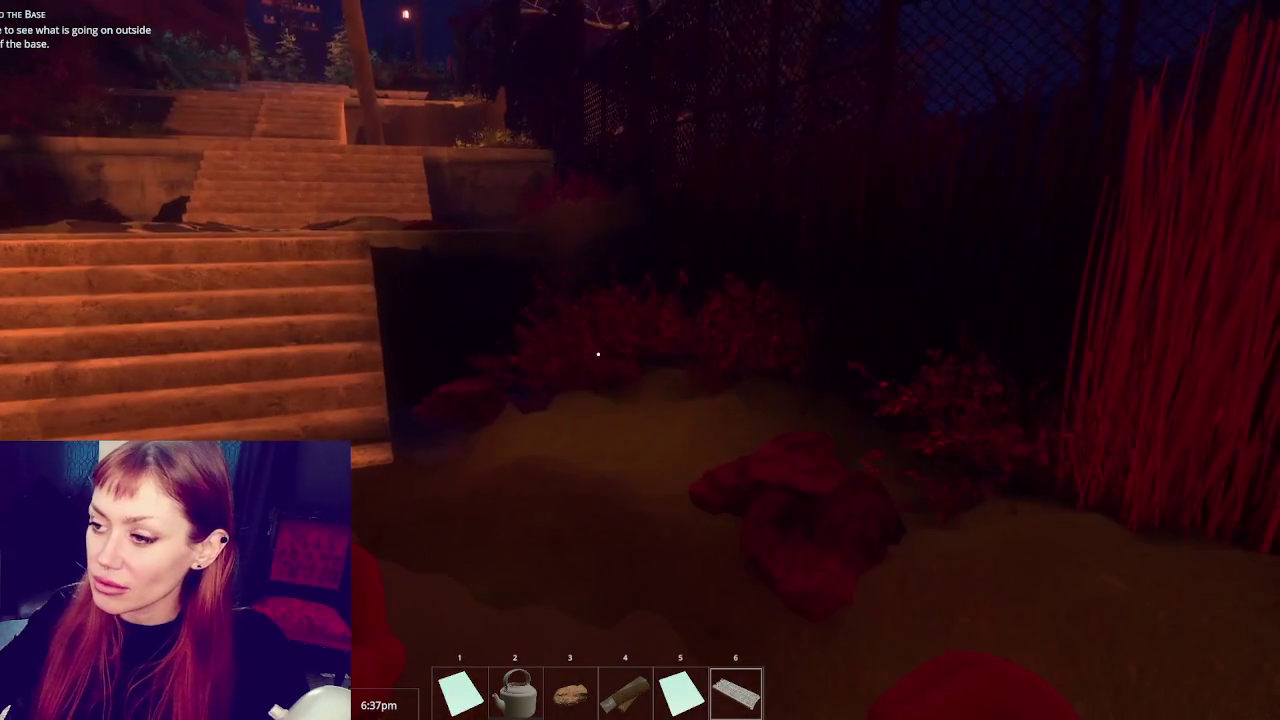
{"action": "key", "text": "w"}
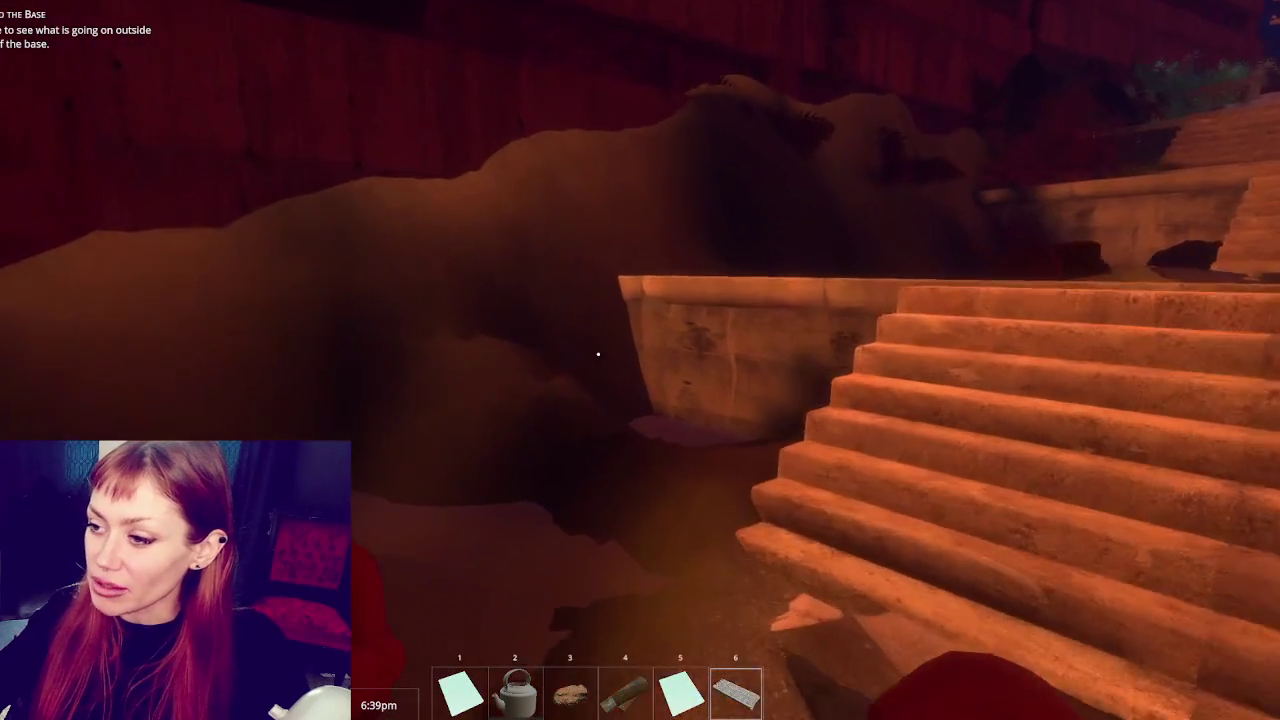
{"action": "key", "text": "w"}
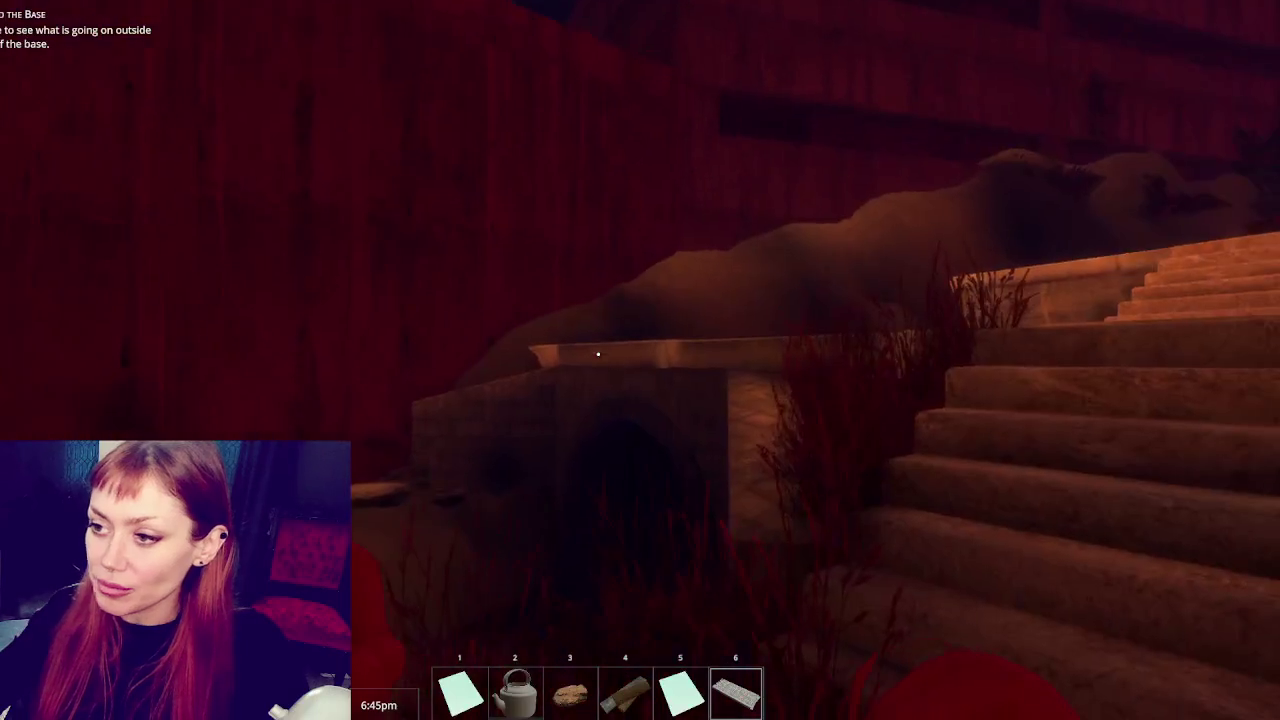
{"action": "key", "text": "Escape"}
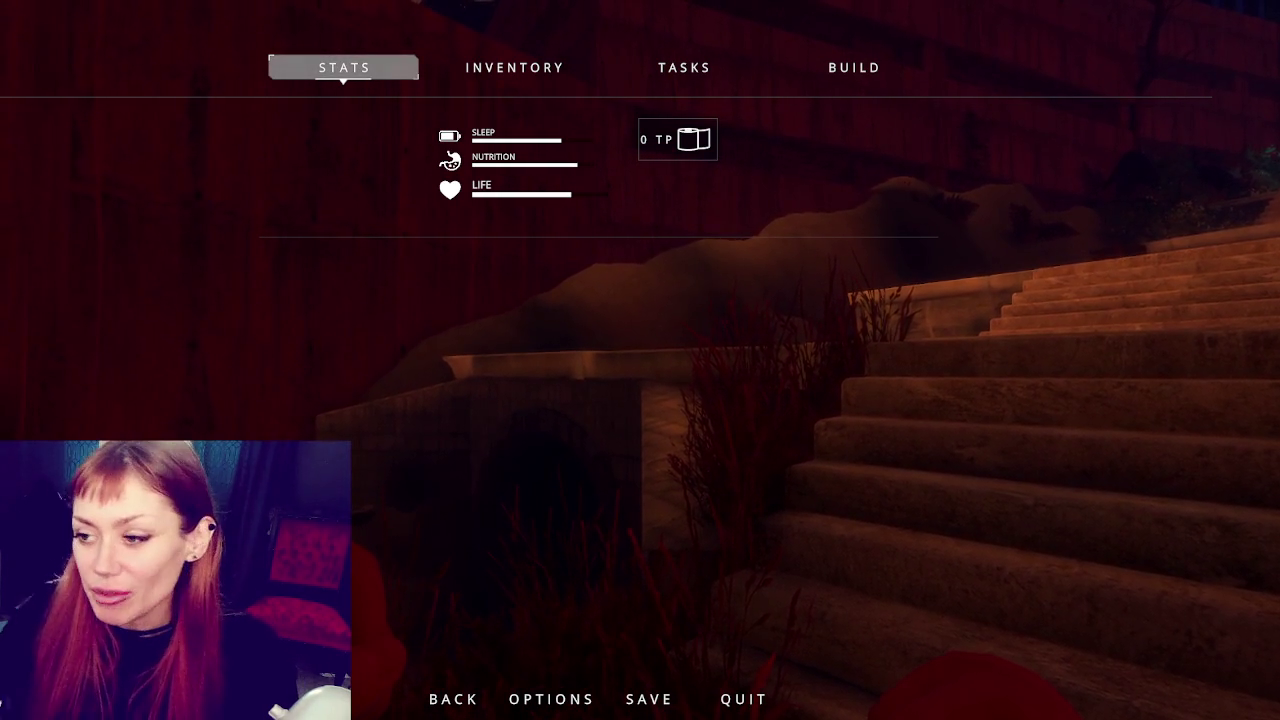
{"action": "key", "text": "Escape"}
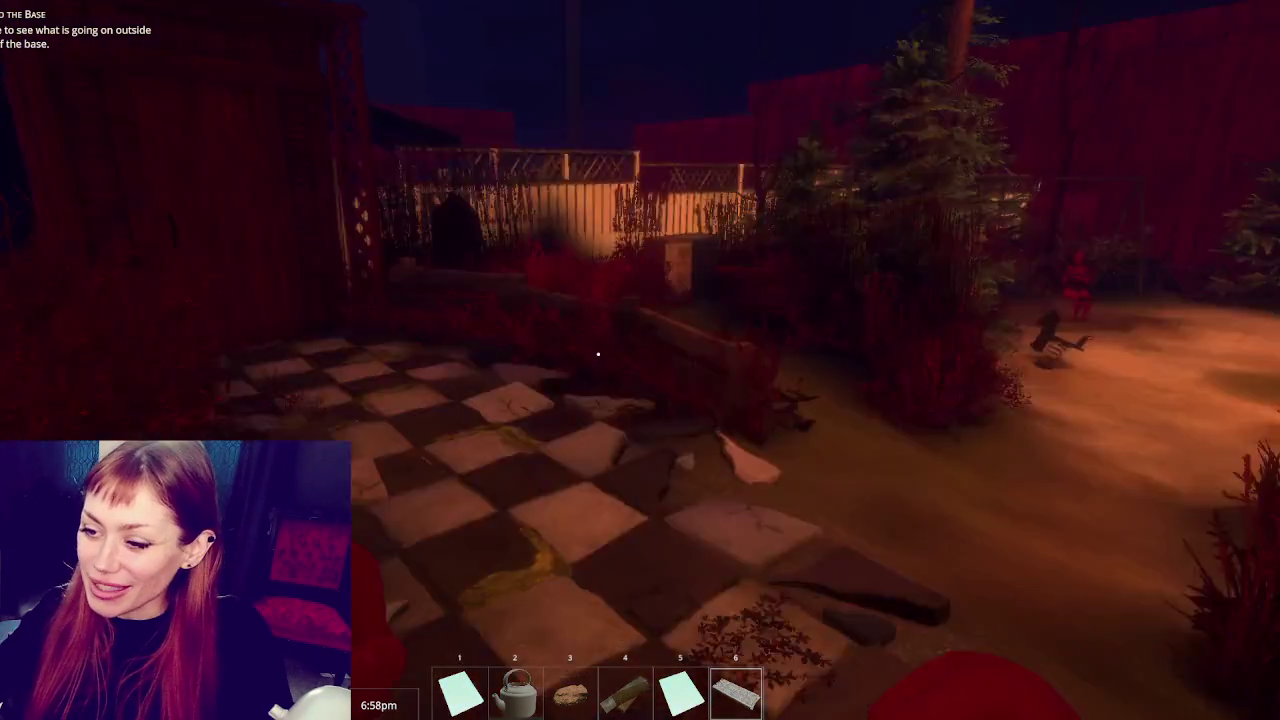
Pause the running Strain game with Esc to get back to the Unity editor
{"action": "key", "text": "Escape"}
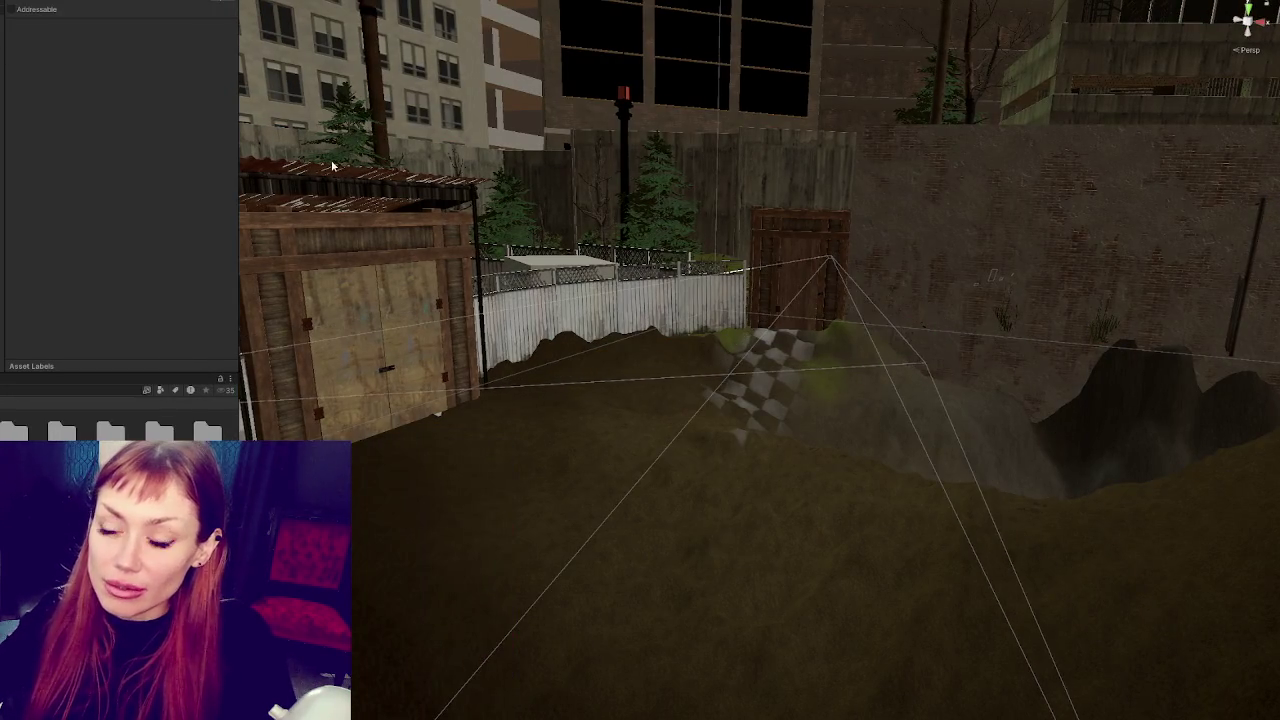
Orbit above the yard, select the player and expand its Arms material settings, then return to the game
{"action": "mouse_move", "coordinate": [900, 430]}
{"action": "left_mouse_down"}
{"action": "mouse_move", "coordinate": [969, 407]}
{"action": "mouse_move", "coordinate": [543, 400]}
{"action": "mouse_move", "coordinate": [674, 363]}
{"action": "mouse_move", "coordinate": [790, 88]}
{"action": "mouse_move", "coordinate": [949, 109]}
{"action": "mouse_move", "coordinate": [531, 409]}
{"action": "mouse_move", "coordinate": [434, 586]}
{"action": "mouse_move", "coordinate": [426, 547]}
{"action": "mouse_move", "coordinate": [443, 451]}
{"action": "mouse_move", "coordinate": [766, 380]}
{"action": "mouse_move", "coordinate": [720, 423]}
{"action": "left_mouse_up"}
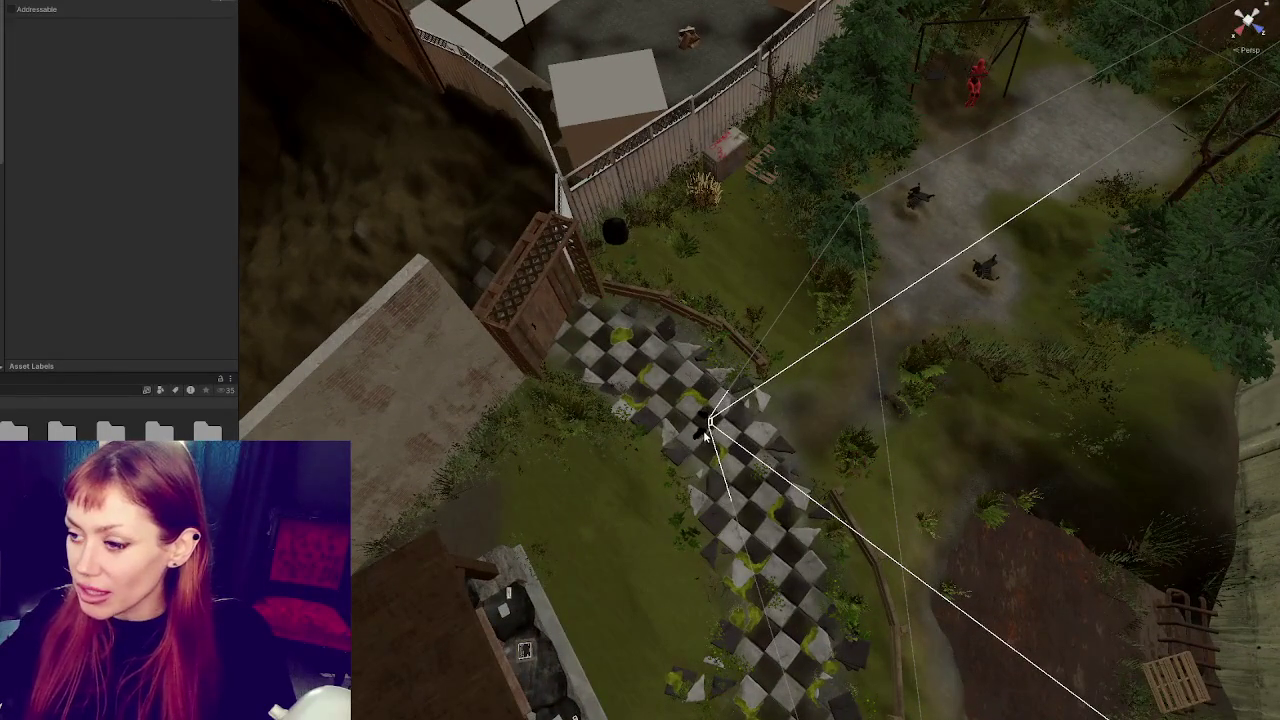
{"action": "left_click", "coordinate": [703, 431]}
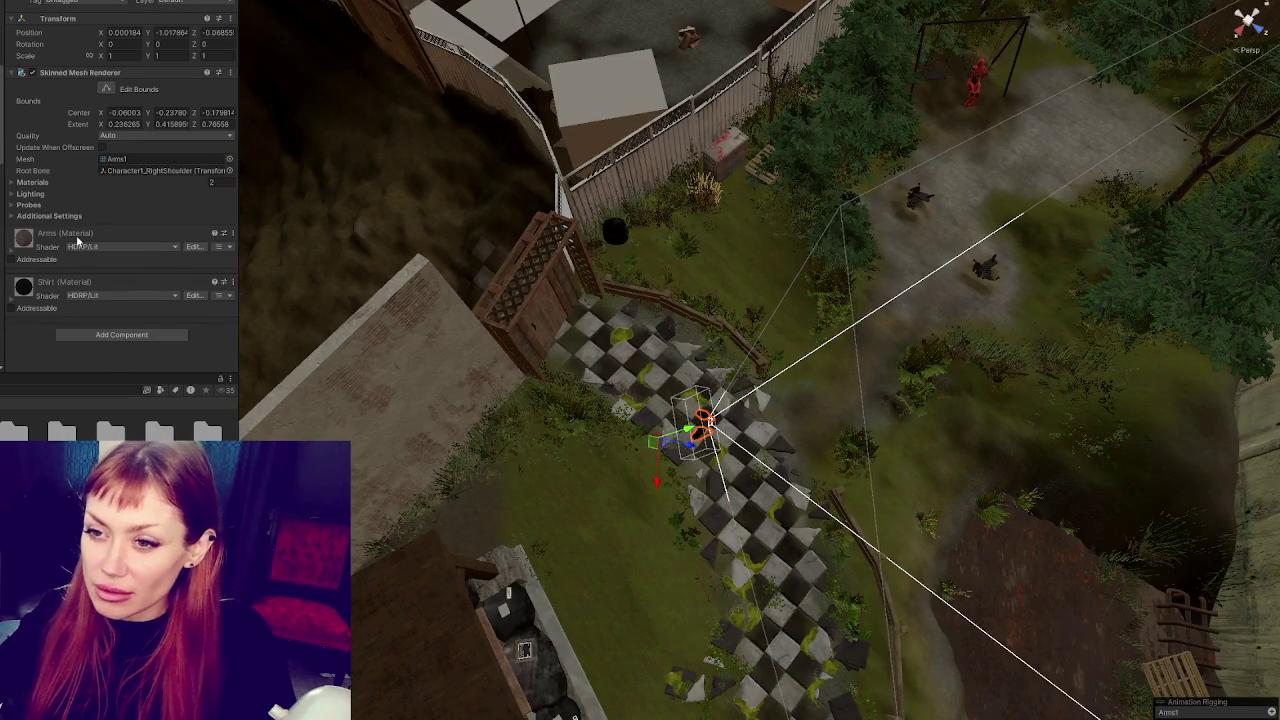
{"action": "left_click", "coordinate": [75, 235]}
{"action": "scroll", "coordinate": [133, 213], "scroll_direction": "down", "scroll_amount": 10}
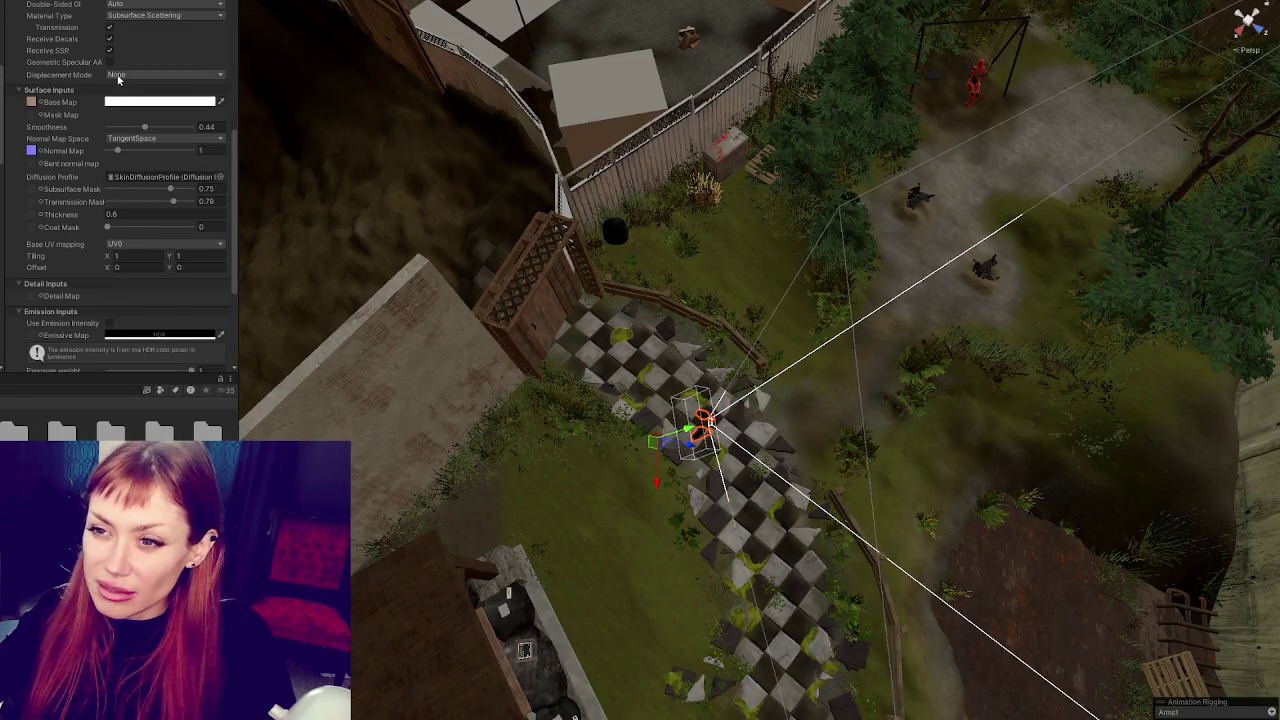
{"action": "key", "text": "ctrl+2"}
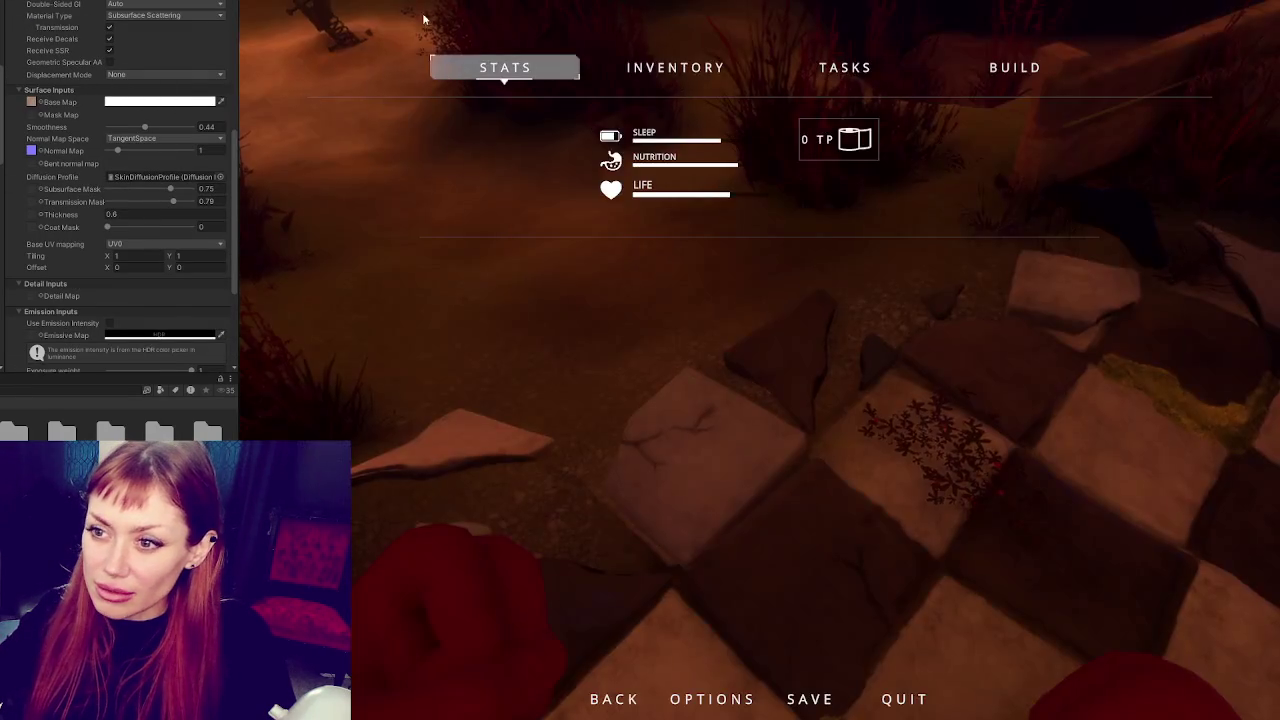
Set Transmission Mask to 0.797 and Subsurface Mask to 0.828, then resume play
{"action": "left_click", "coordinate": [198, 203]}
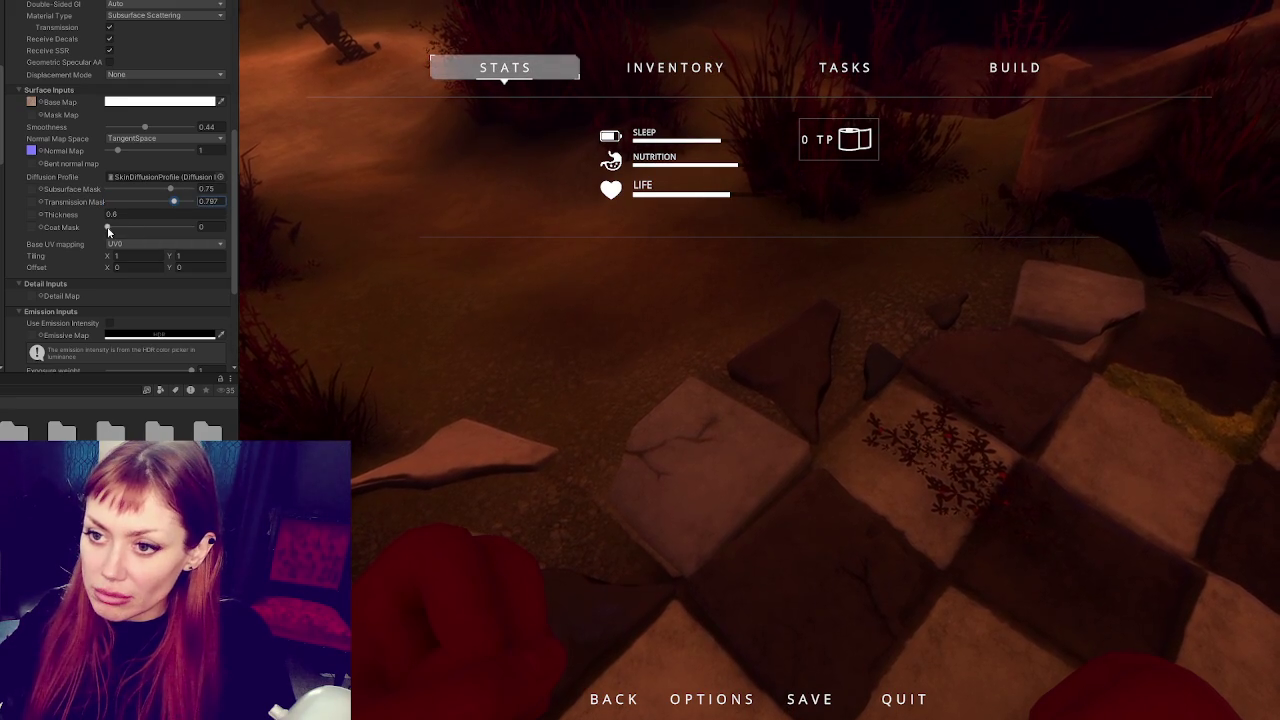
{"action": "left_click_drag", "start_coordinate": [170, 189], "coordinate": [184, 187]}
{"action": "left_click", "coordinate": [360, 263]}
{"action": "key", "text": "Escape"}
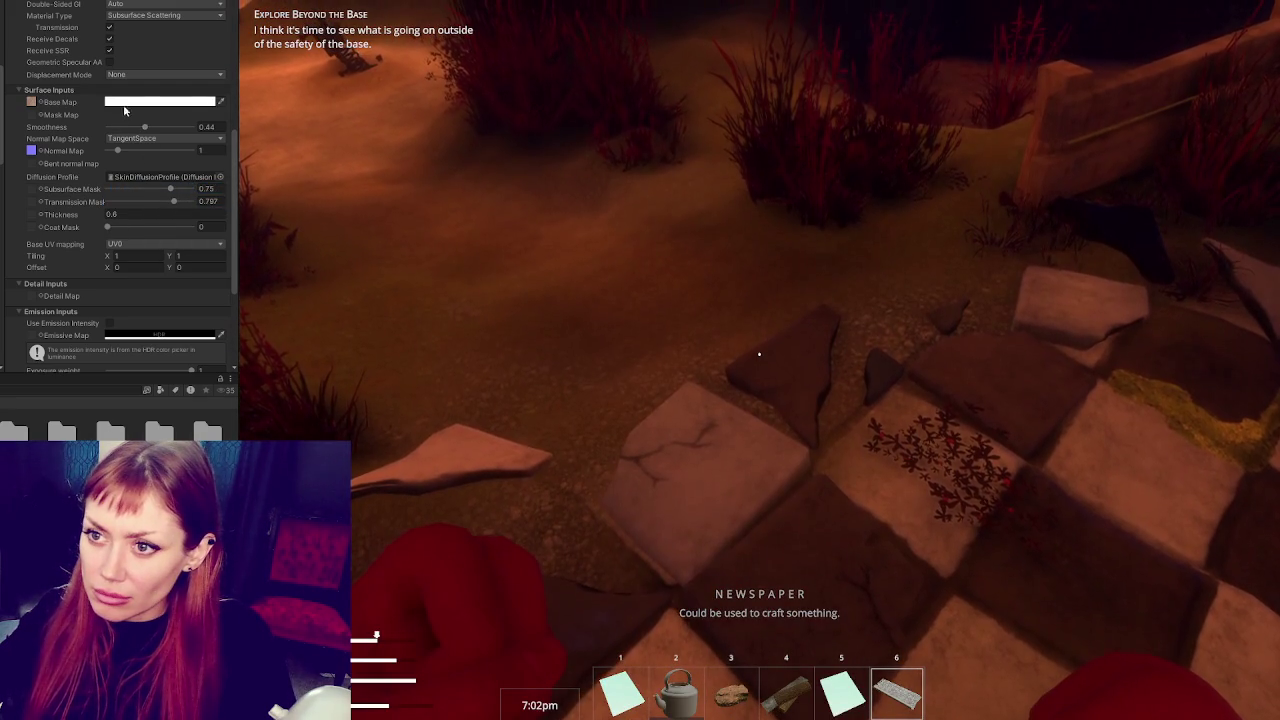
Try a red base colour in the colour picker, then cancel it to keep white
{"action": "left_click", "coordinate": [160, 101]}
{"action": "left_click_drag", "start_coordinate": [182, 190], "coordinate": [273, 118]}
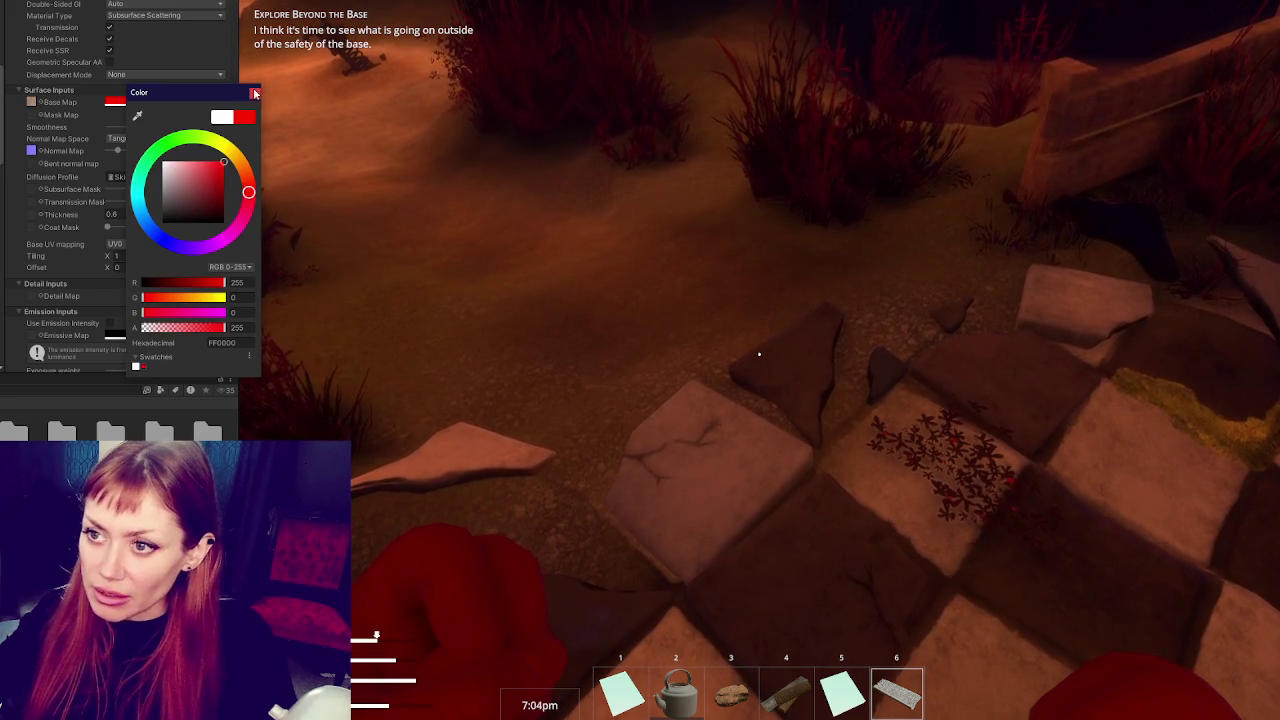
{"action": "key", "text": "Escape"}
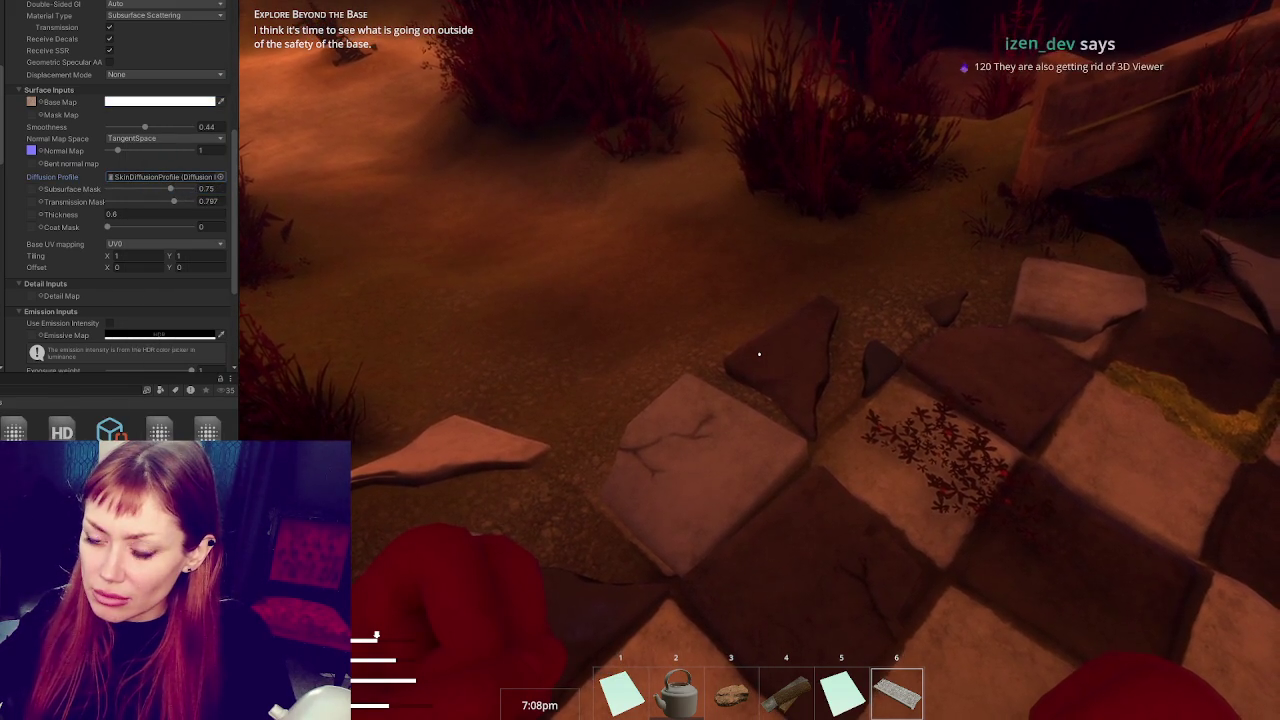
In SkinDiffusionProfile, set the Multiplier to 0, then undo it back to 2.45
{"action": "double_click", "coordinate": [160, 178]}
{"action": "scroll", "coordinate": [102, 119], "scroll_direction": "up", "scroll_amount": 3}
{"action": "double_click", "coordinate": [108, 42]}
{"action": "type", "text": "0"}
{"action": "key", "text": "Return"}
{"action": "key", "text": "ctrl+z"}
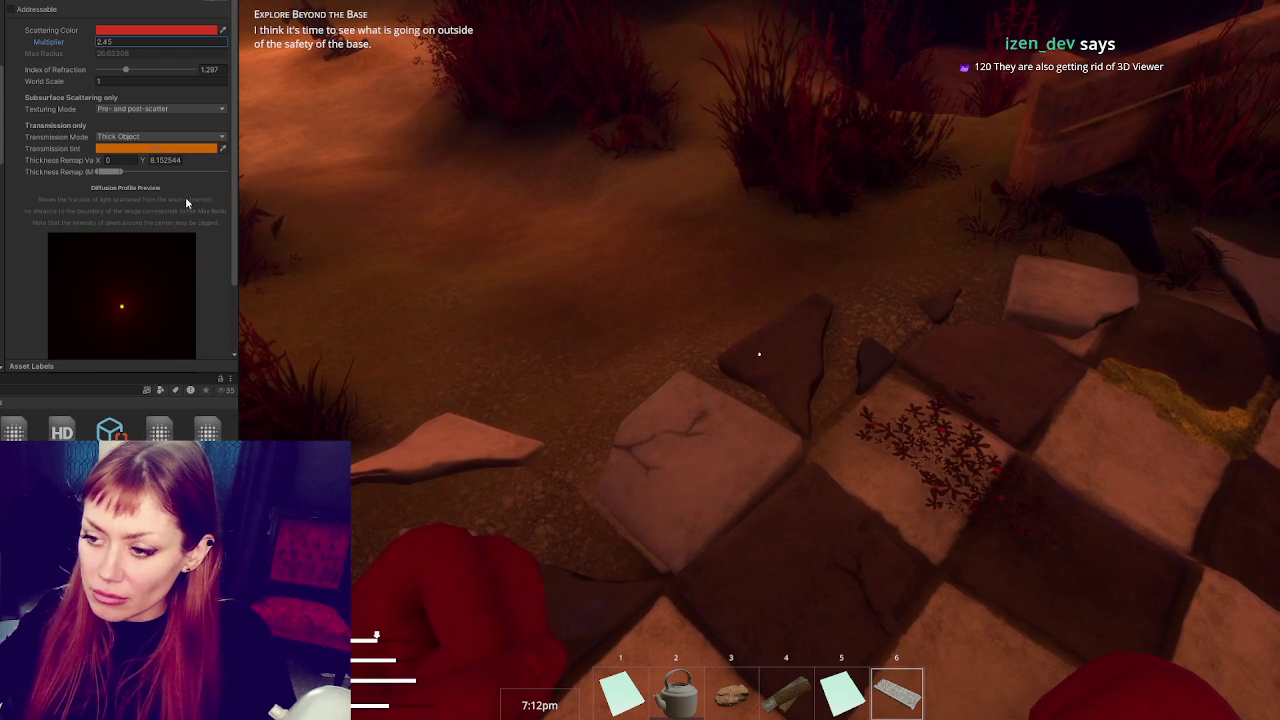
Select the Index of Refraction value, then look up toward the horizon in the running game
{"action": "left_click", "coordinate": [125, 70]}
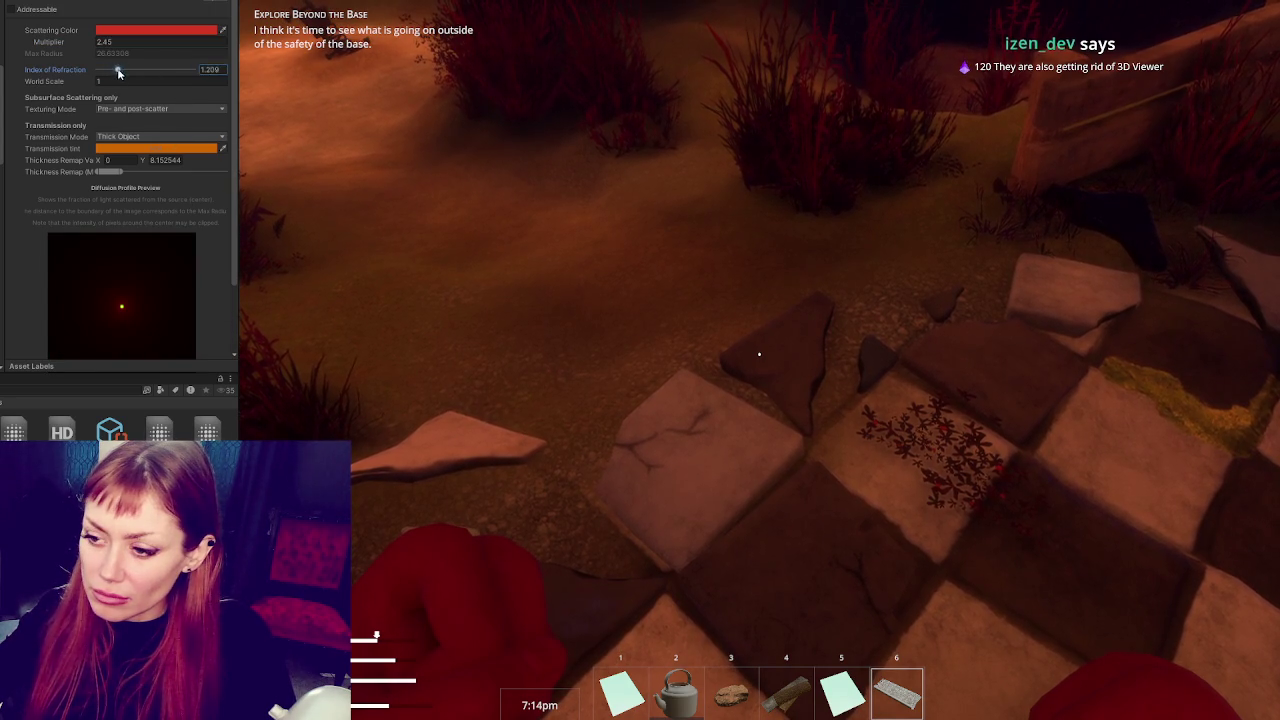
{"action": "left_click", "coordinate": [575, 362]}
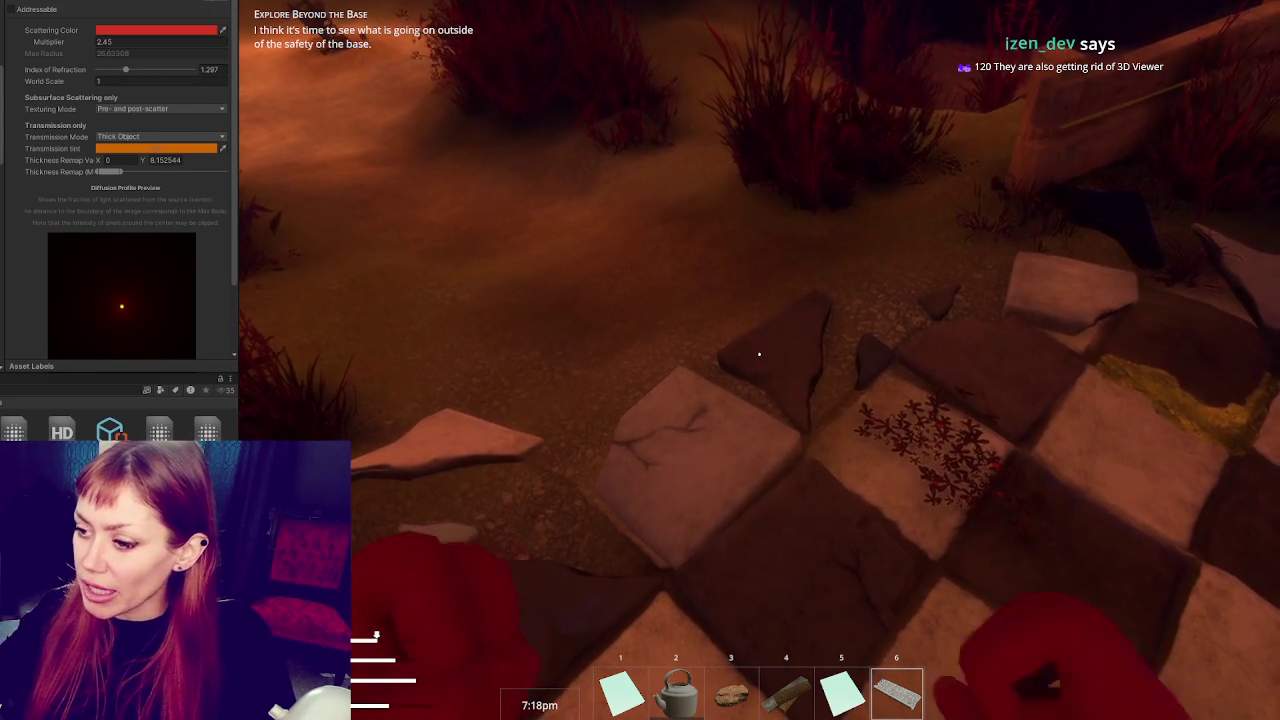
{"action": "key", "text": "6"}
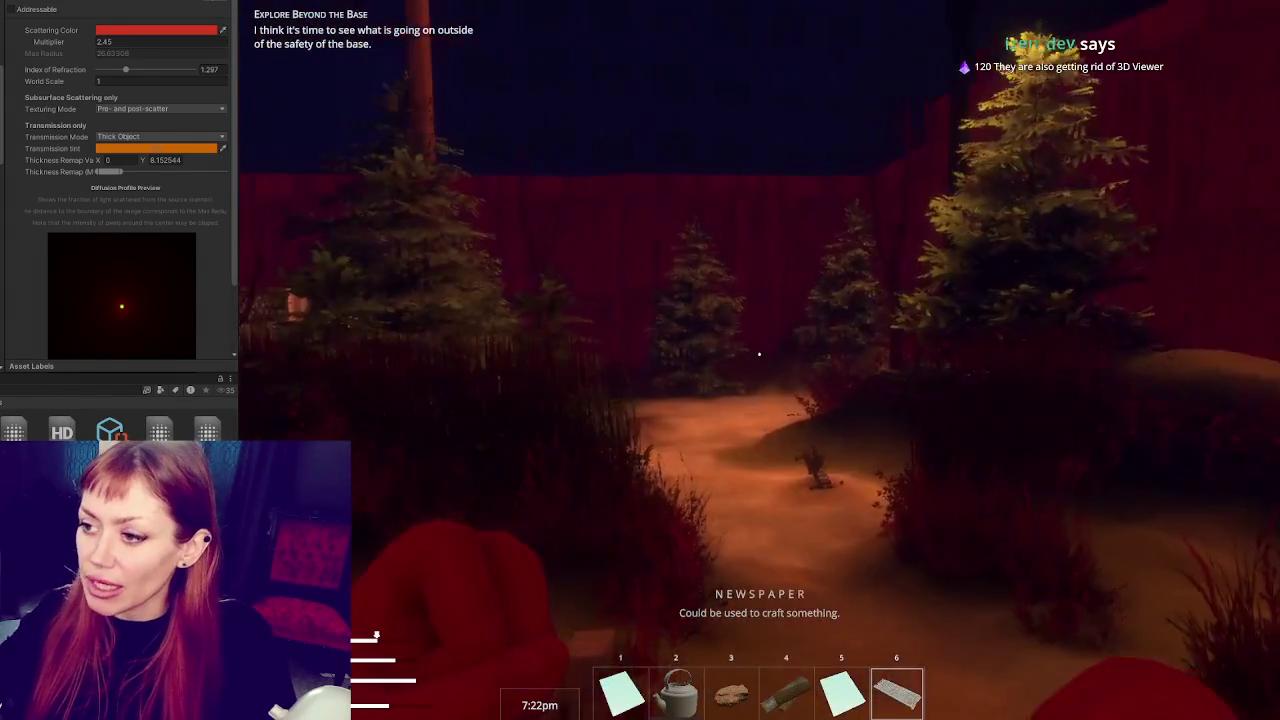
Pause the game, then later close the pause menu to resume play by the fence
{"action": "key", "text": "Escape"}
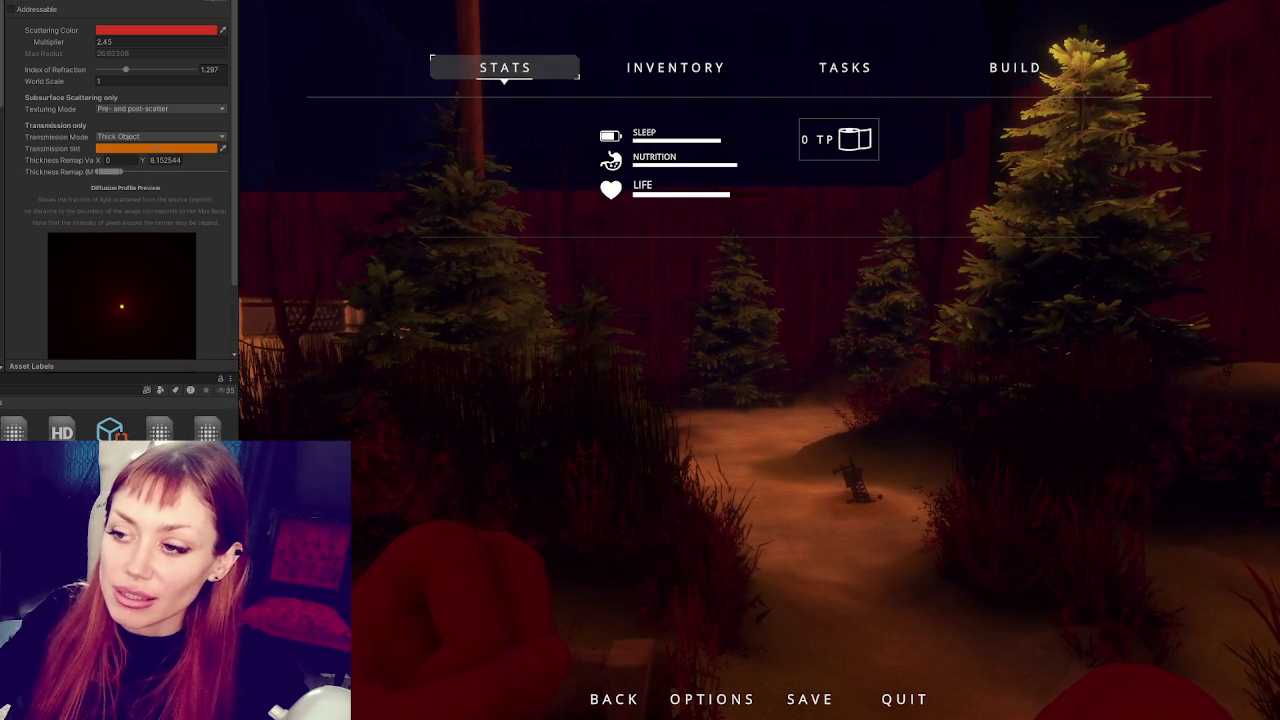
{"action": "key", "text": "Escape"}
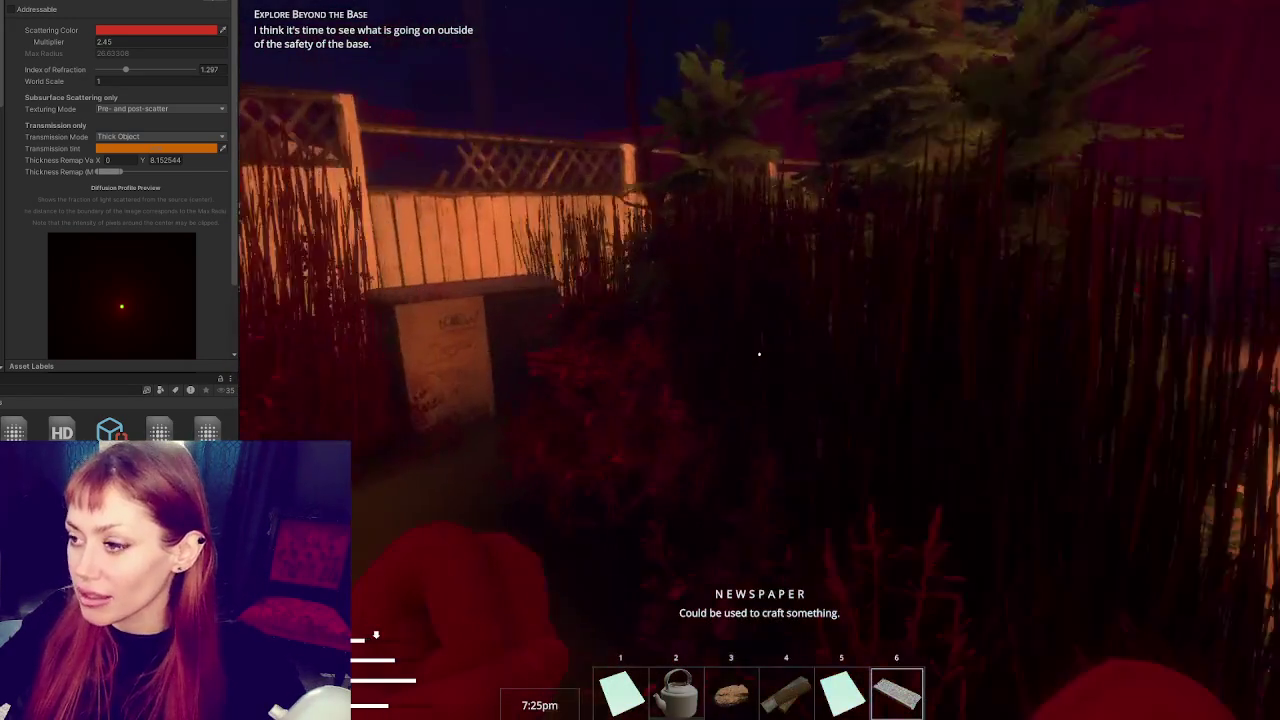
Break down the pallet, pick up the planks and kindling, then walk to the stone stairs and pause
{"action": "mouse_move", "coordinate": [759, 354]}
{"action": "key", "text": "w"}
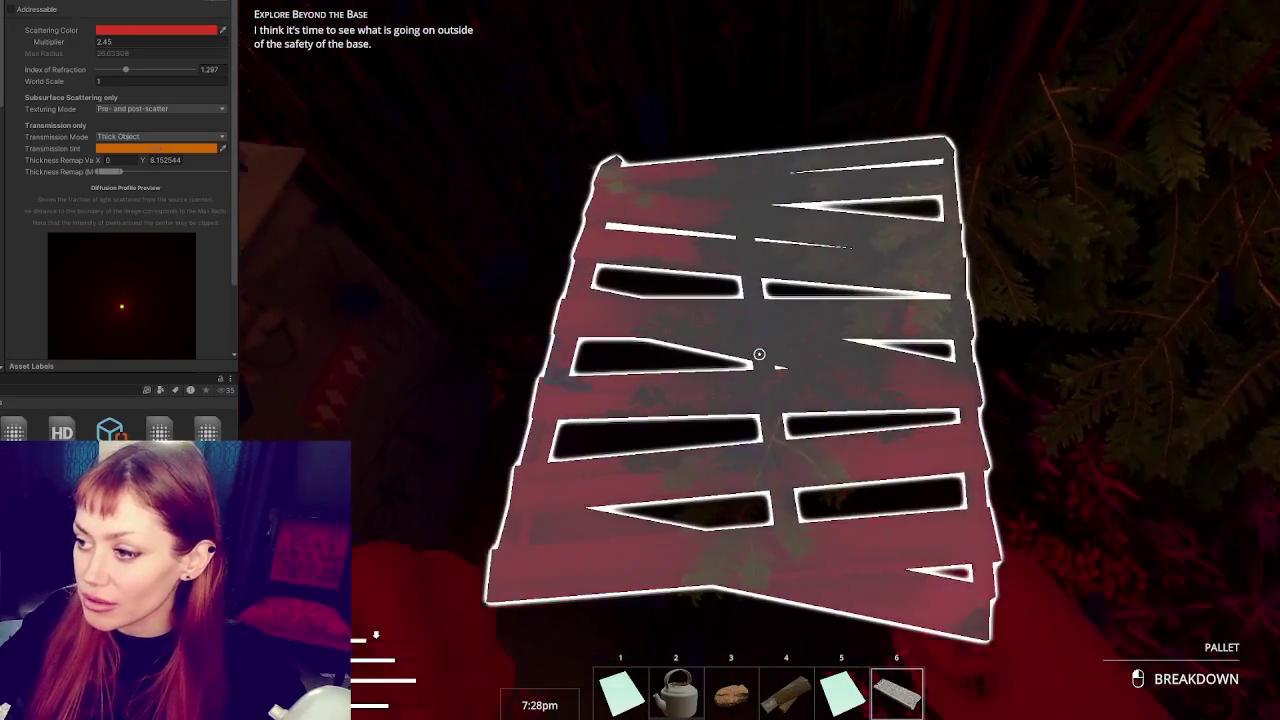
{"action": "left_click", "coordinate": [759, 354]}
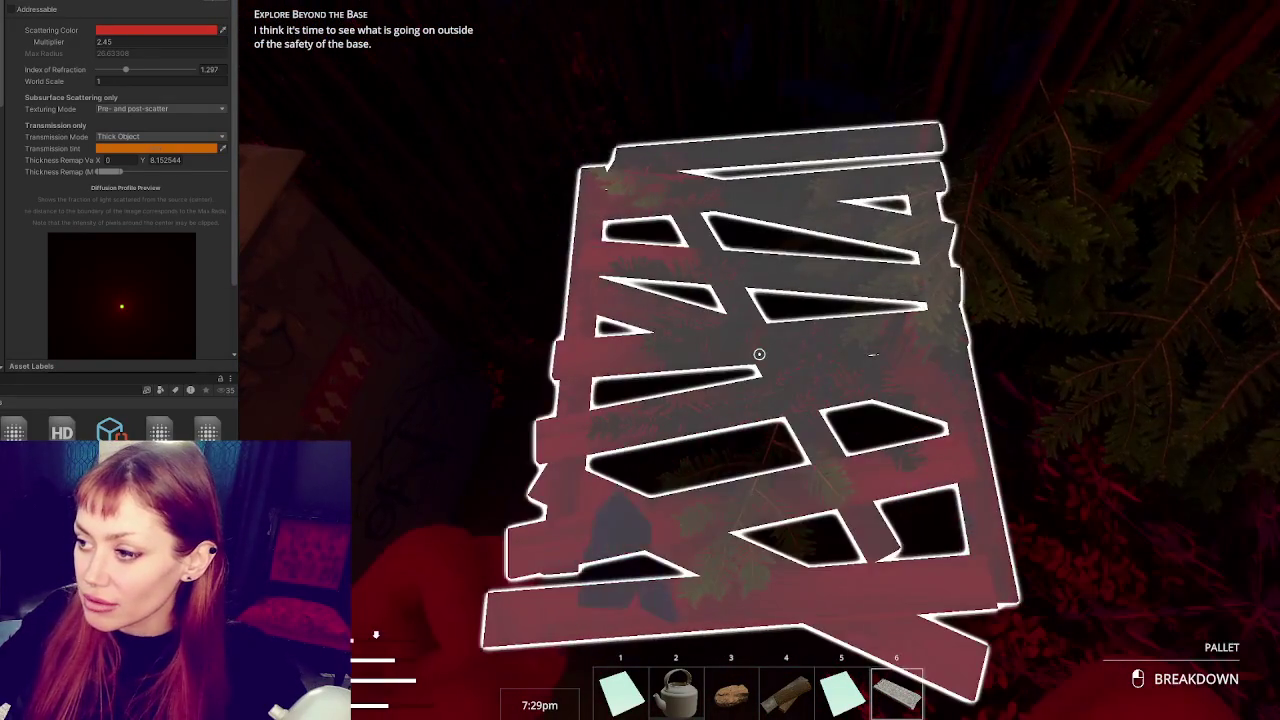
{"action": "key", "text": "e"}
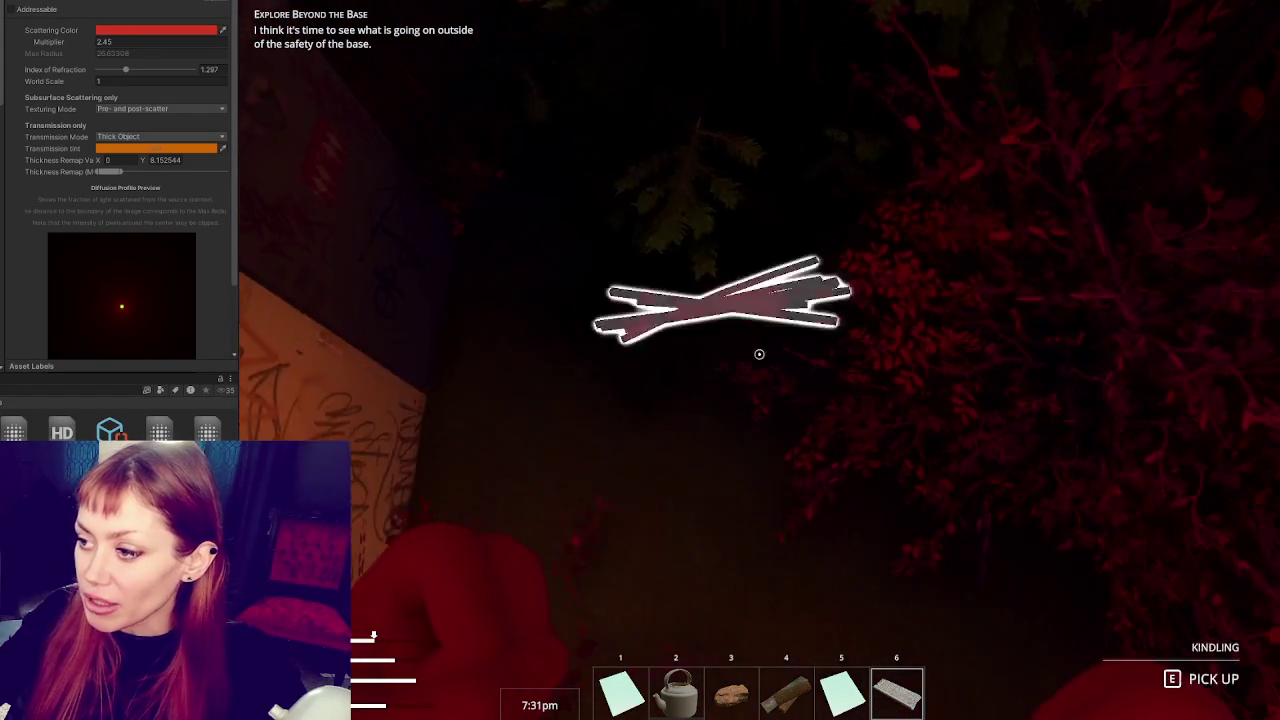
{"action": "key", "text": "e"}
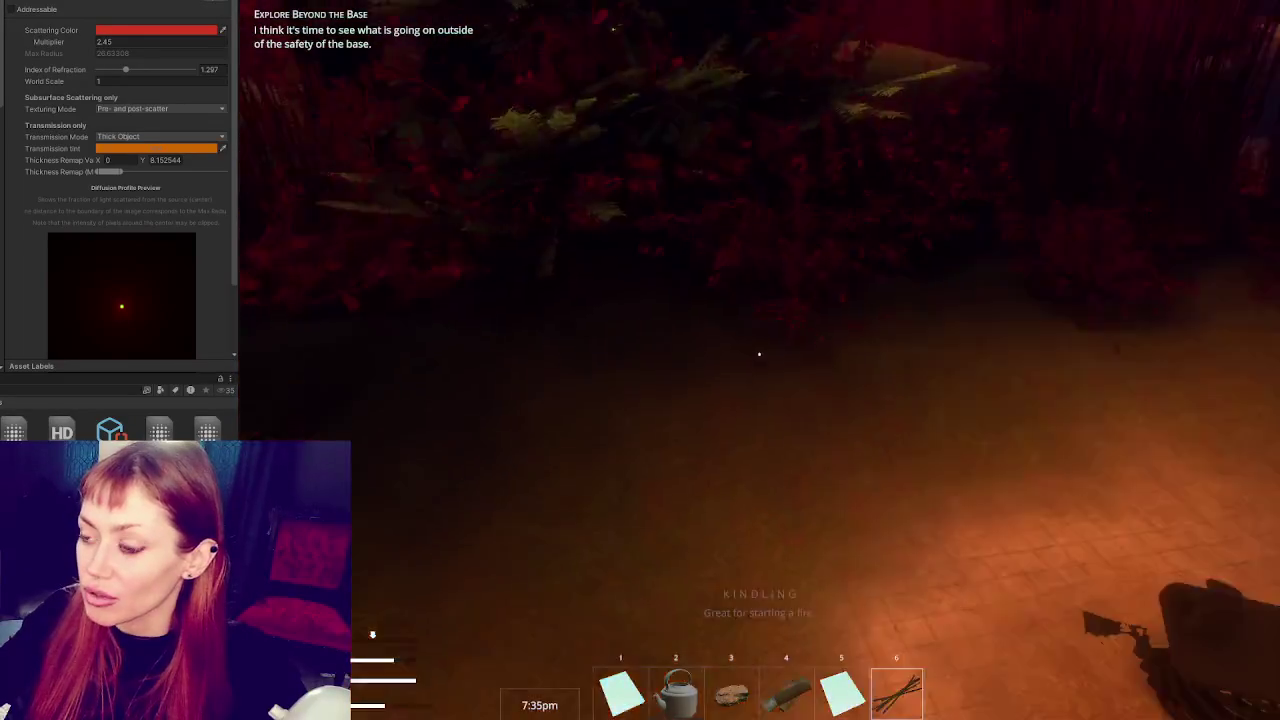
{"action": "key", "text": "w"}
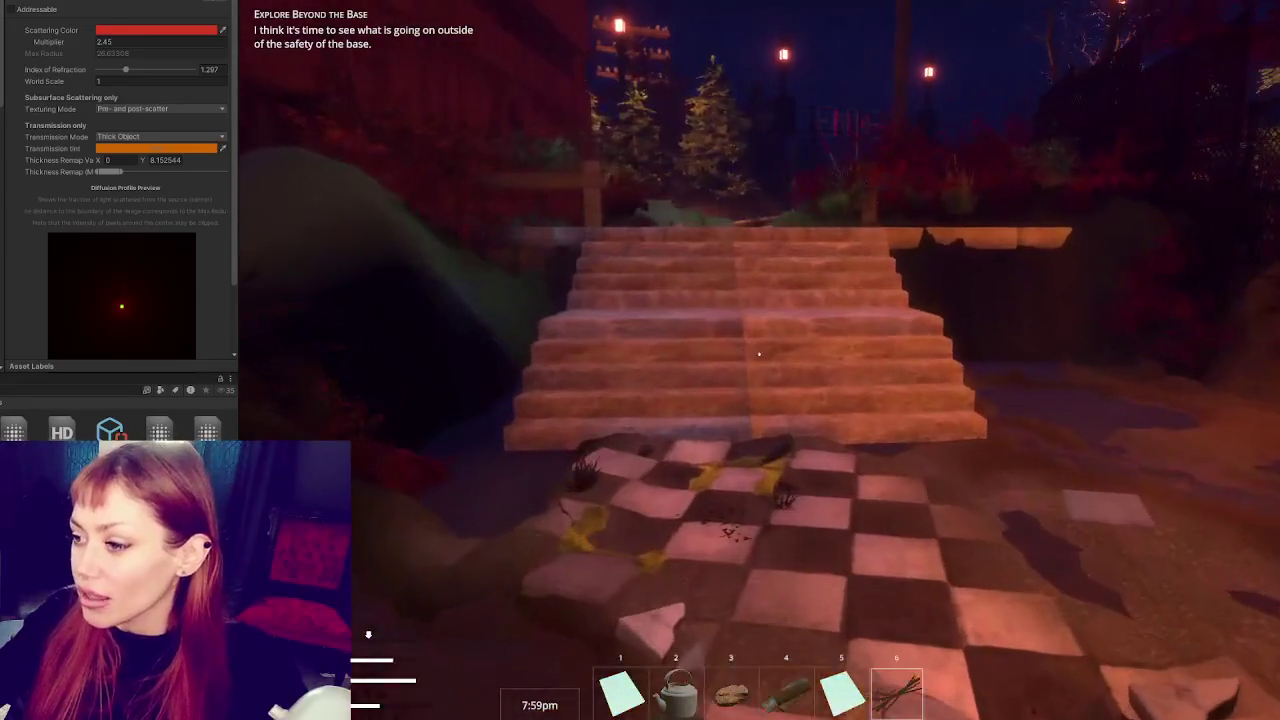
{"action": "key", "text": "Escape"}
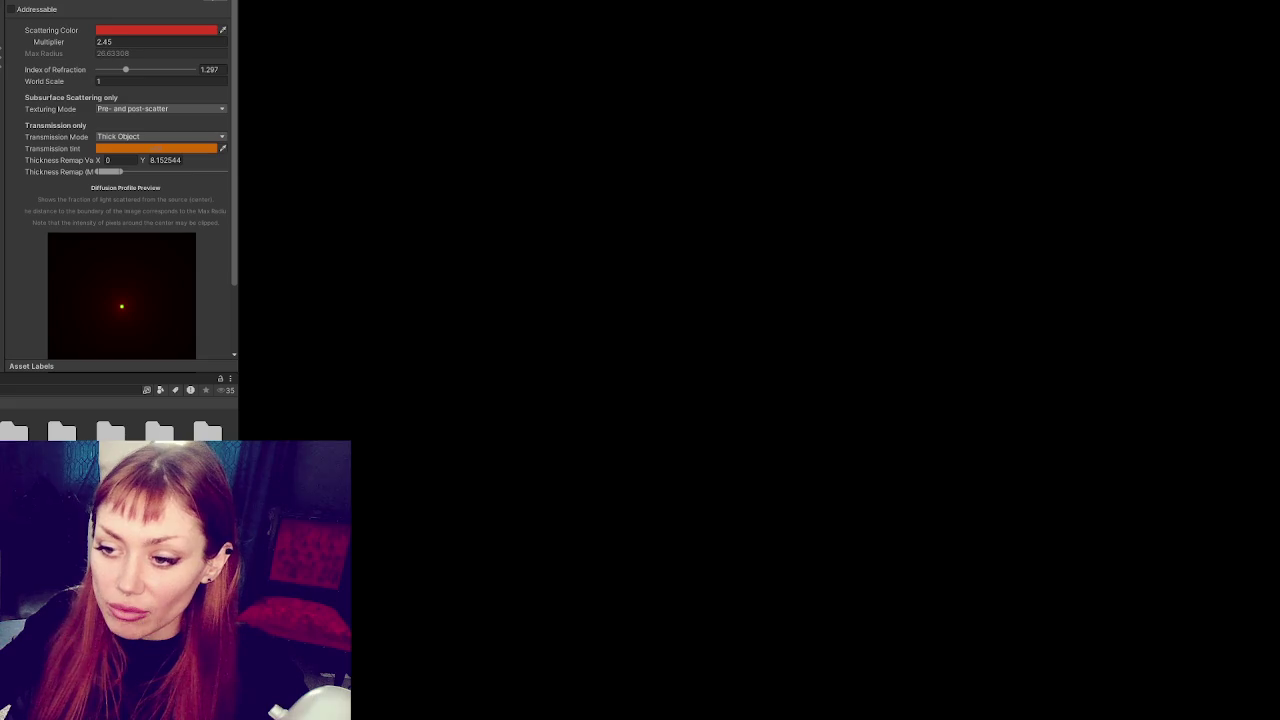
Narrow and re-widen the material settings panel, then stop the game and show the Scene view
{"action": "left_click_drag", "start_coordinate": [237, 165], "coordinate": [183, 175]}
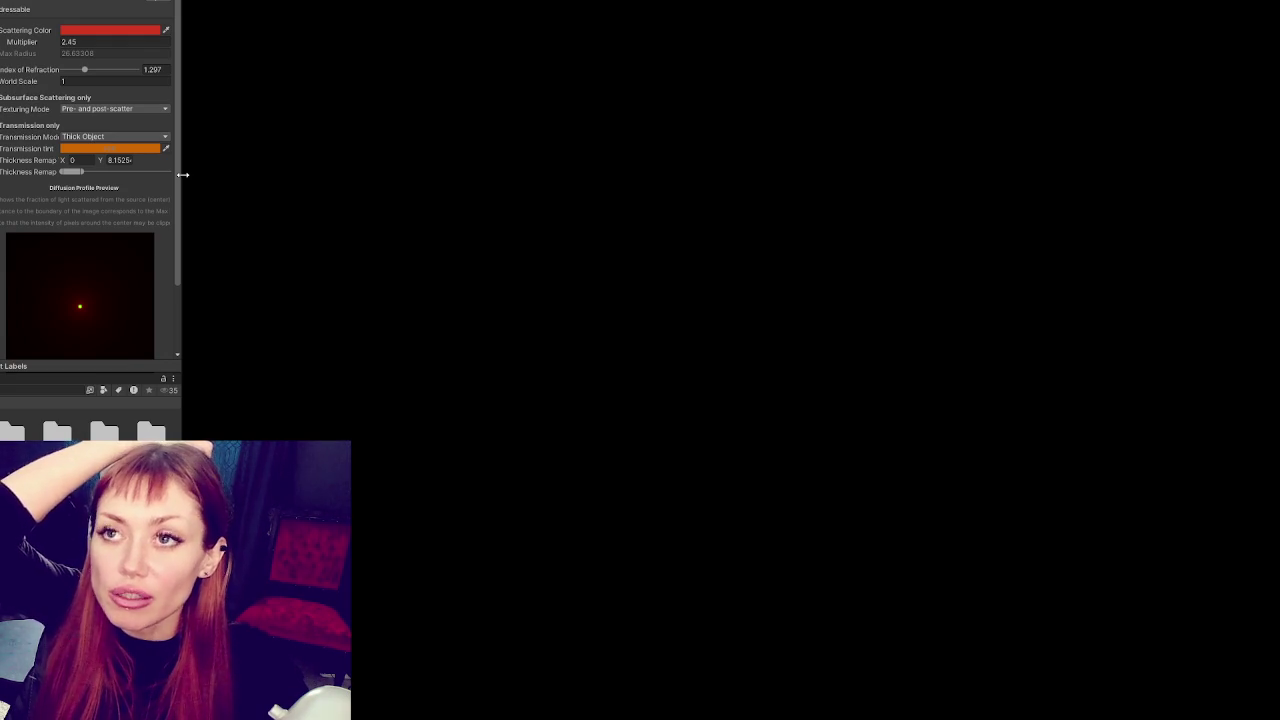
{"action": "left_click_drag", "start_coordinate": [183, 175], "coordinate": [311, 174]}
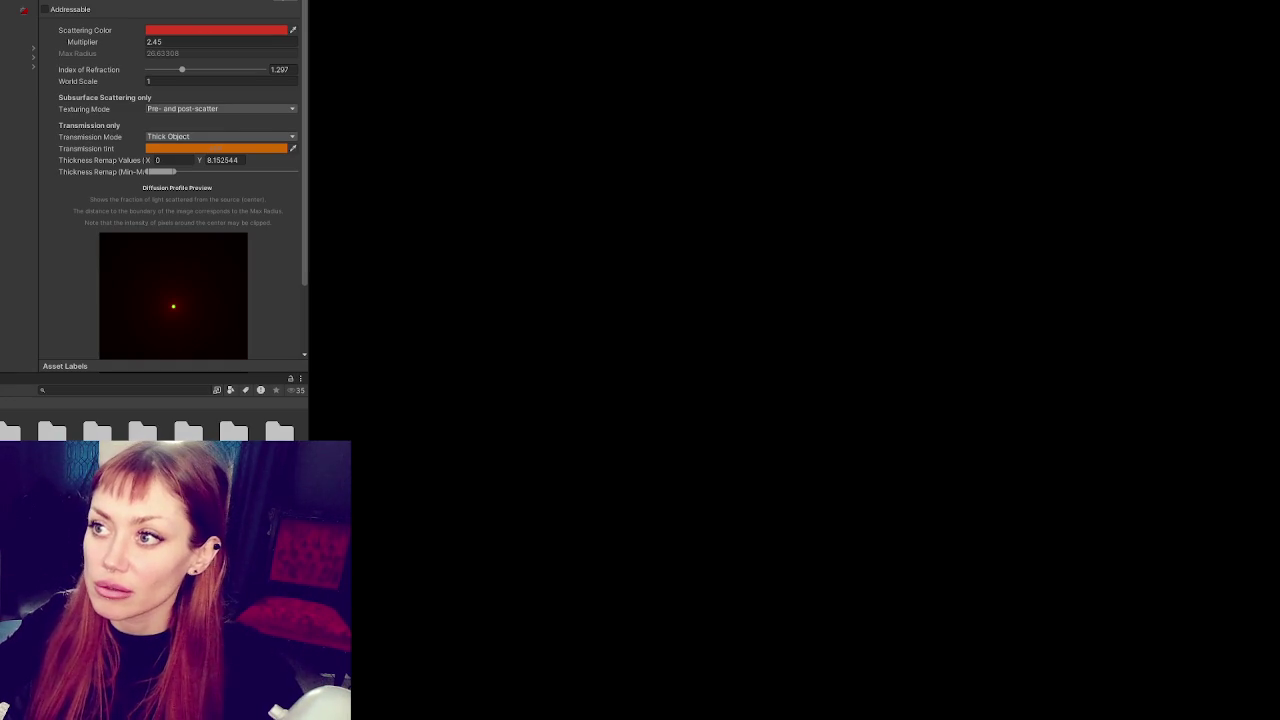
{"action": "left_click", "coordinate": [598, 87]}
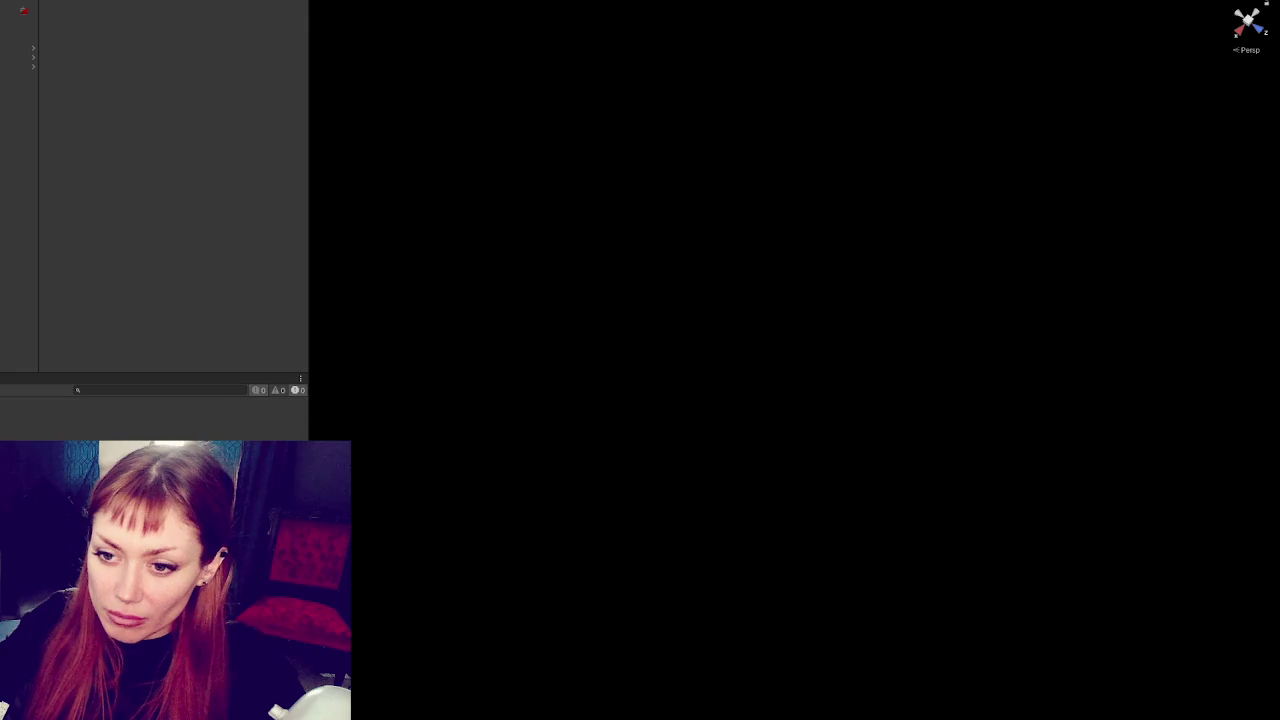
Inspect the EventSystem's settings, then bring back the Project window and select an asset
{"action": "left_click", "coordinate": [19, 18]}
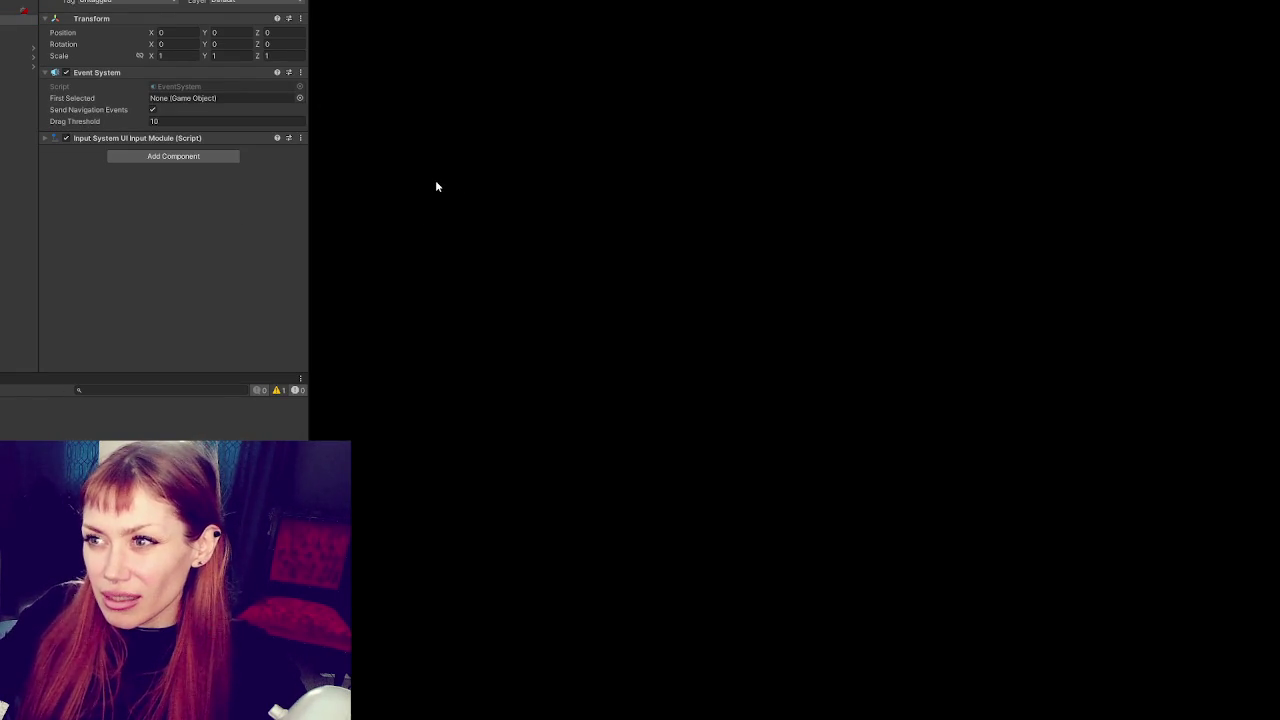
{"action": "key", "text": "ctrl+5"}
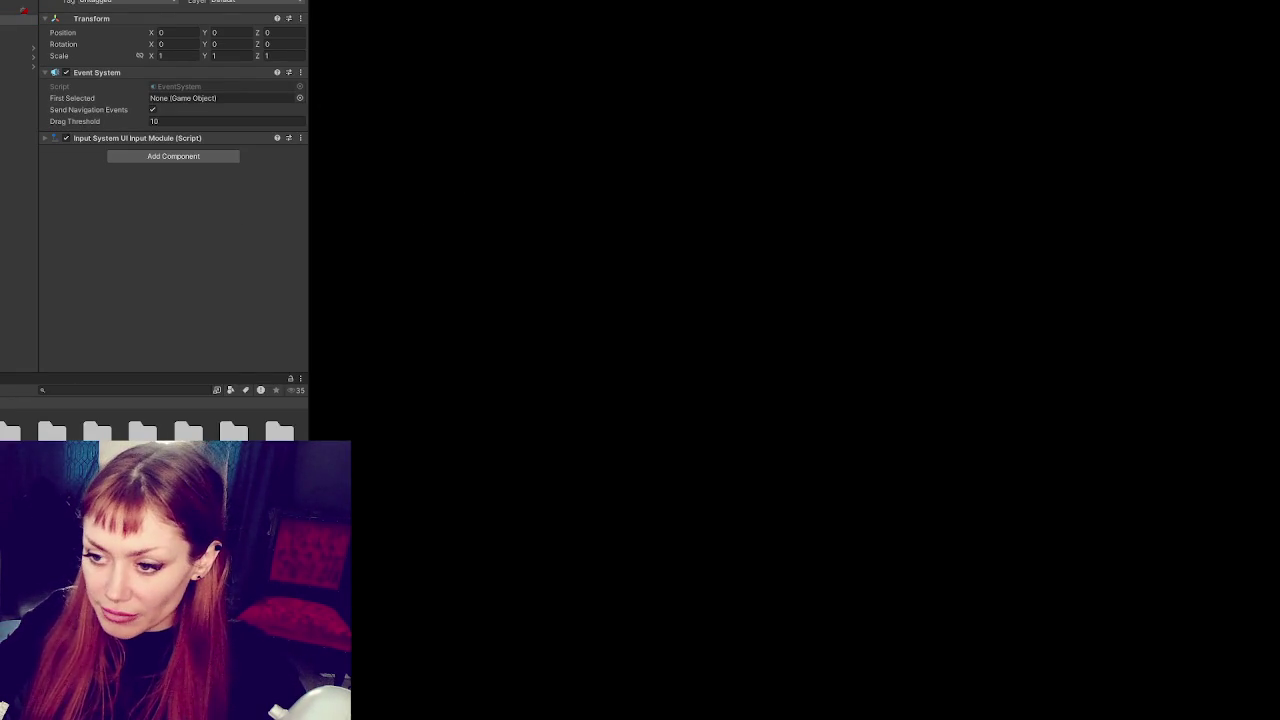
{"action": "left_click", "coordinate": [533, 413]}
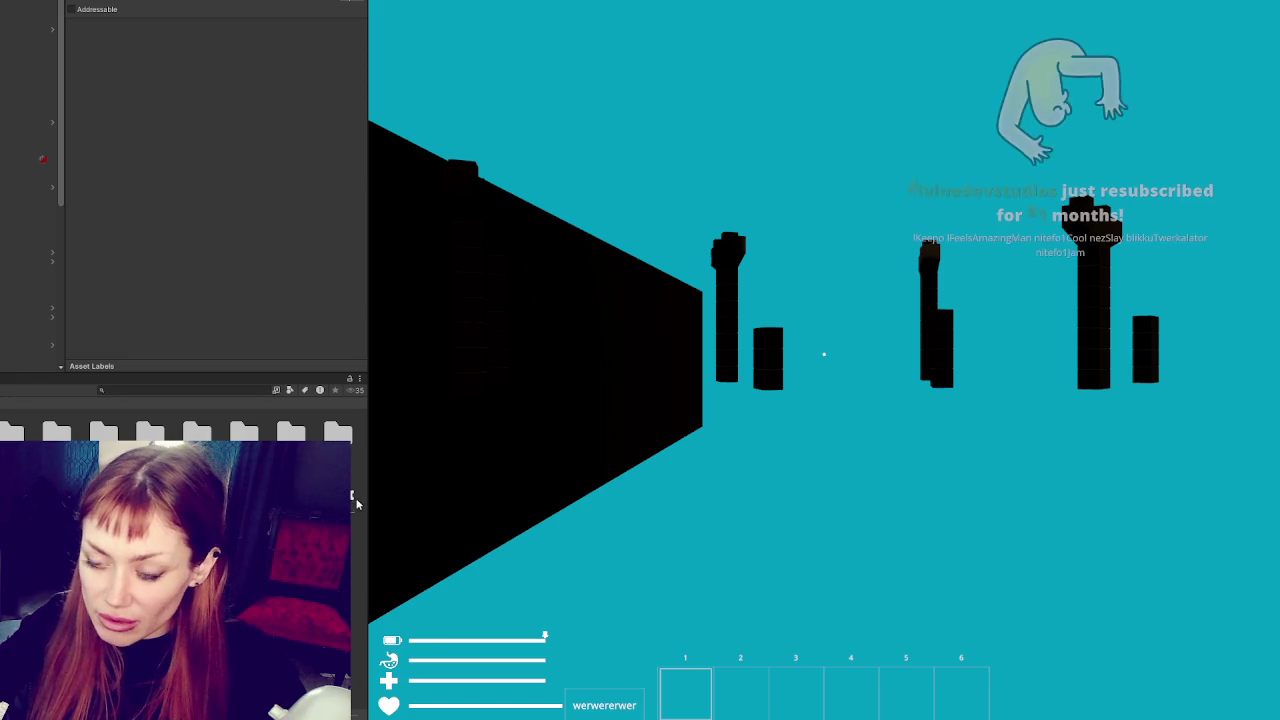
Widen the Game view and open the street environment scene from the Project window
{"action": "left_click_drag", "start_coordinate": [368, 492], "coordinate": [355, 492]}
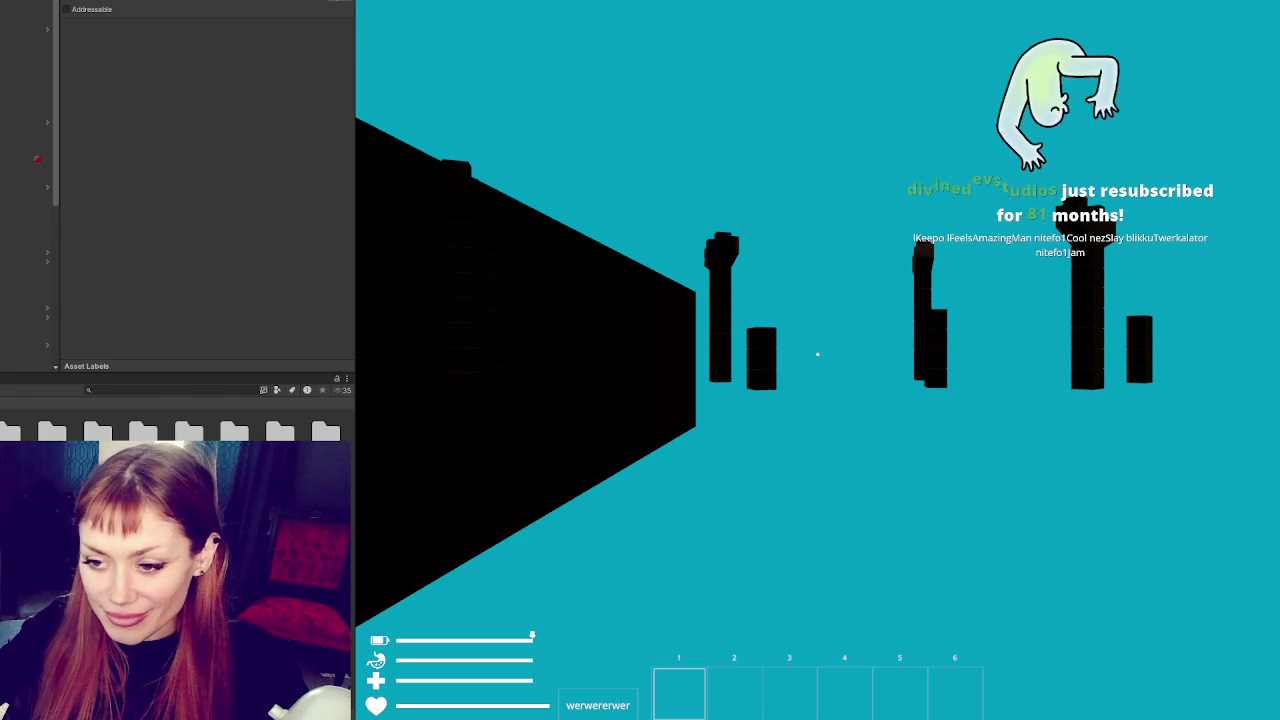
{"action": "right_click", "coordinate": [10, 195]}
{"action": "left_click", "coordinate": [40, 287]}
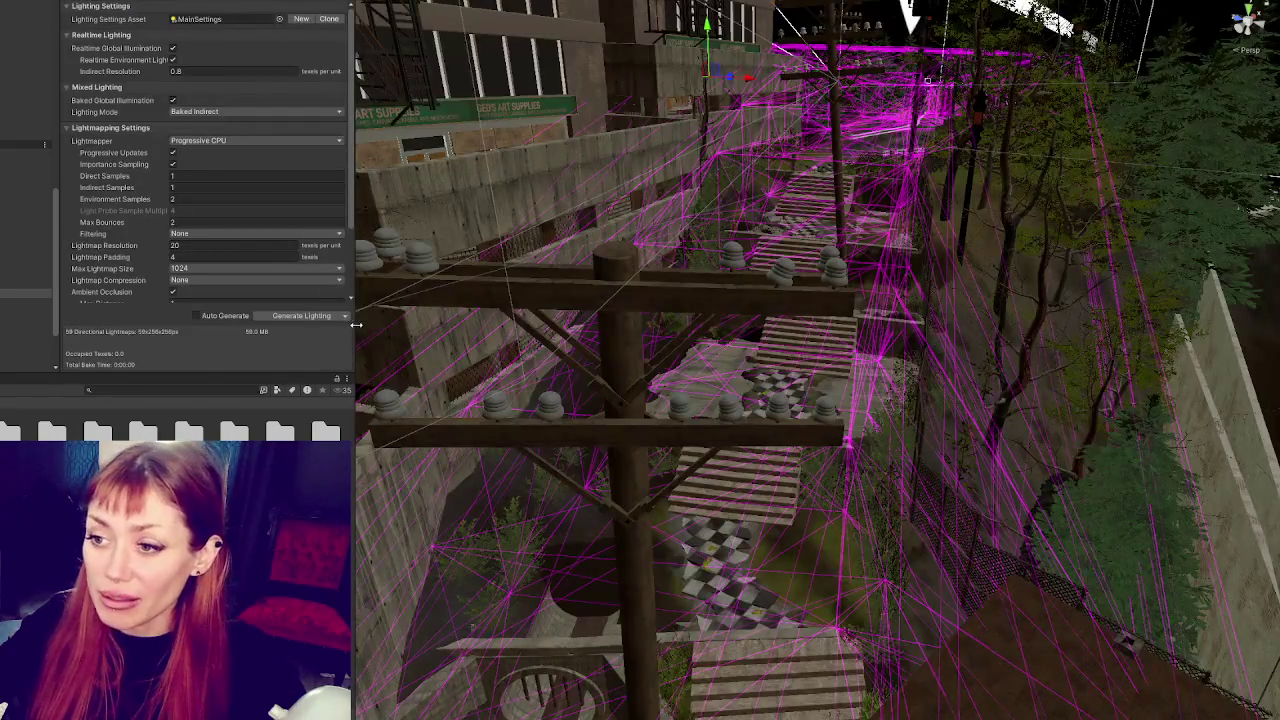
Bake the street scene's lighting from the Generate Lighting dropdown
{"action": "left_click", "coordinate": [344, 315]}
{"action": "left_click", "coordinate": [305, 340]}
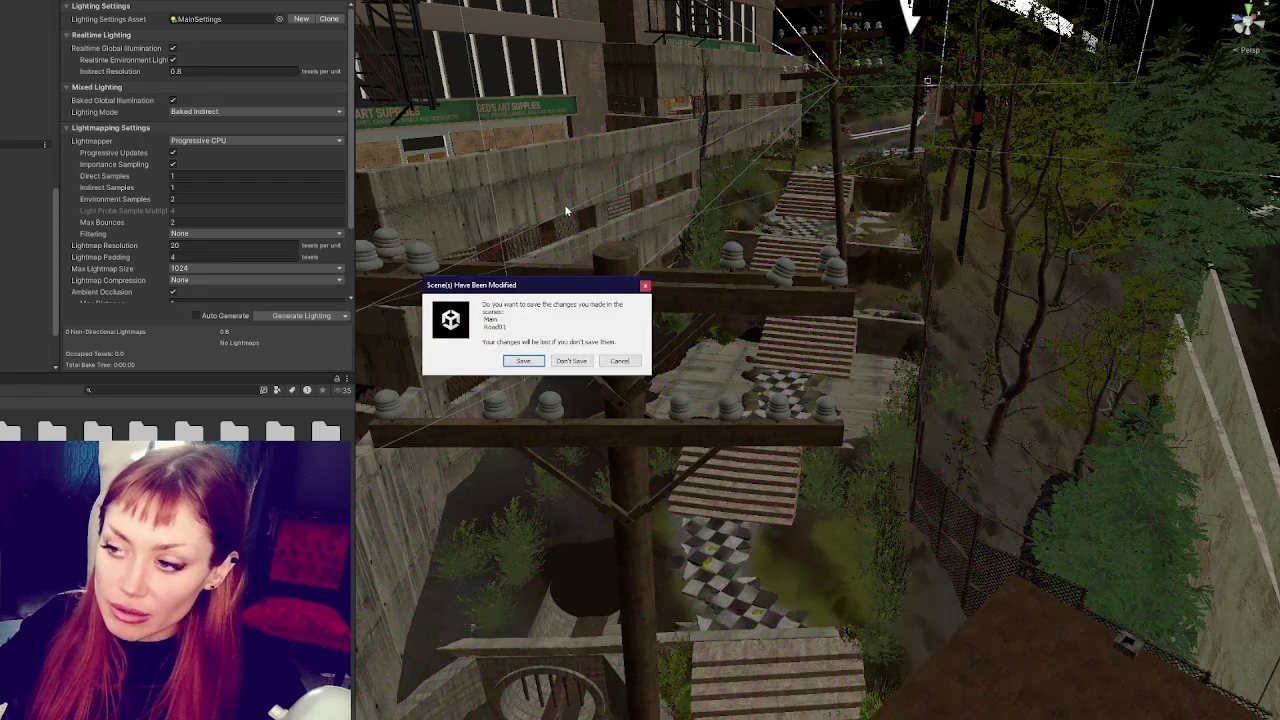
Save the modified Main and Road01 scenes and widen the Game view over the editor panels
{"action": "left_click", "coordinate": [524, 359]}
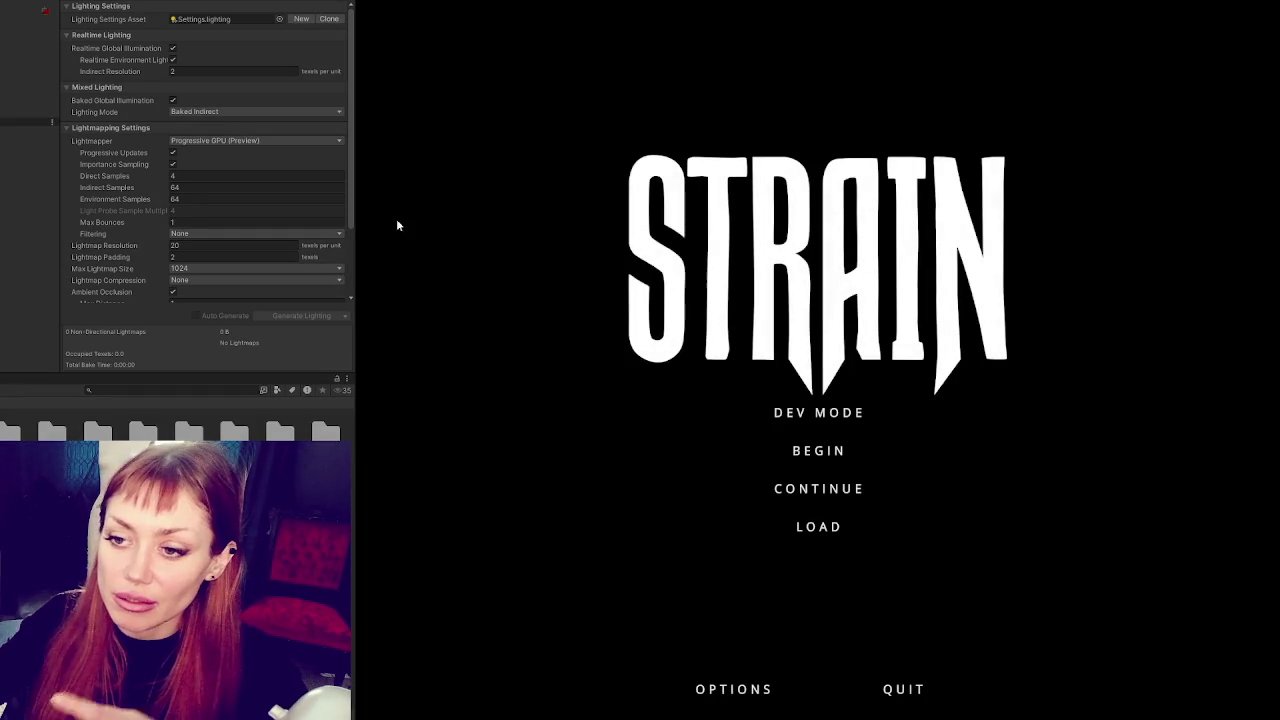
{"action": "left_click_drag", "start_coordinate": [354, 209], "coordinate": [75, 240]}
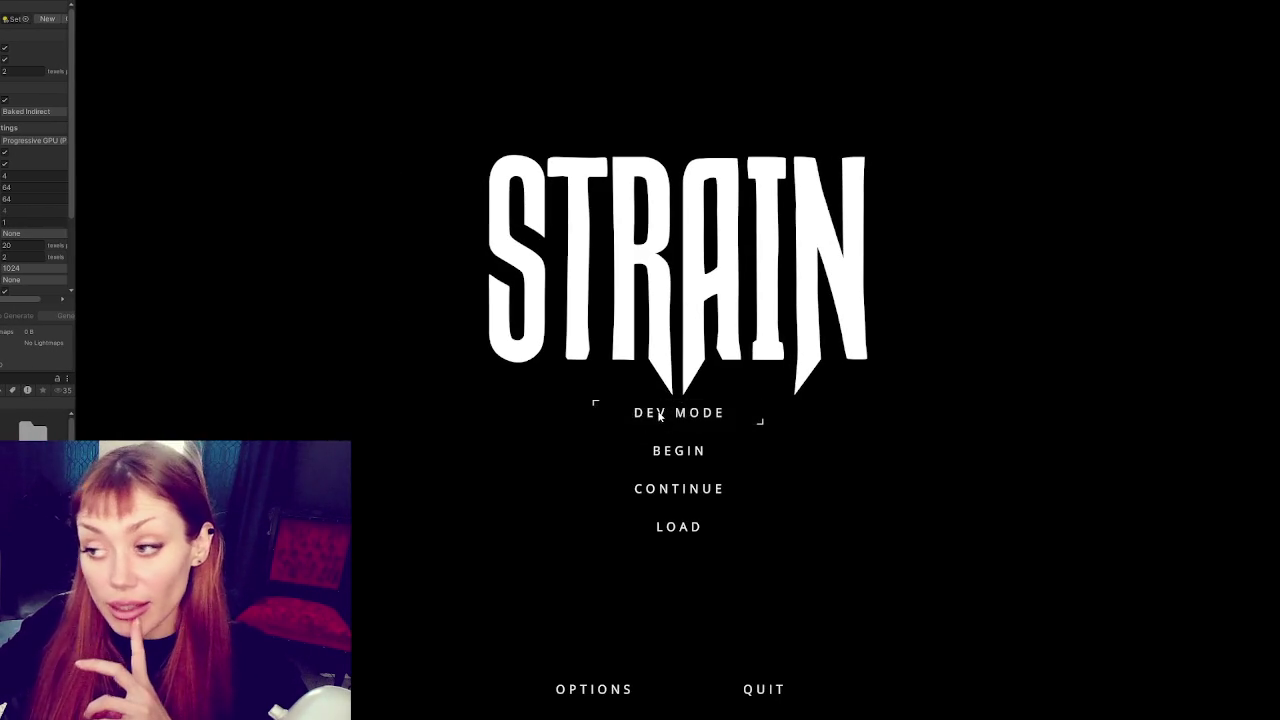
Start Strain in DEV MODE and let it load into the fenced base yard
{"action": "left_click", "coordinate": [659, 416]}
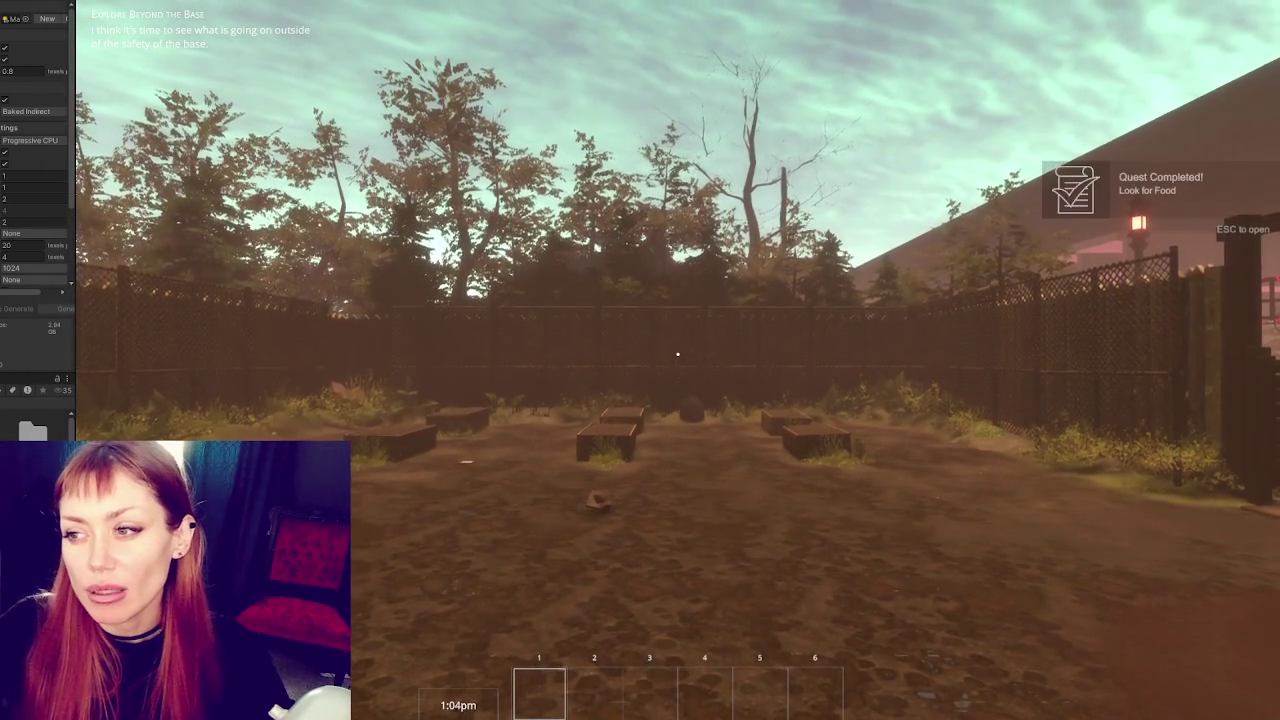
Pause Strain with Esc and switch to the Fable series Wikipedia article in Chrome
{"action": "key", "text": "Escape"}
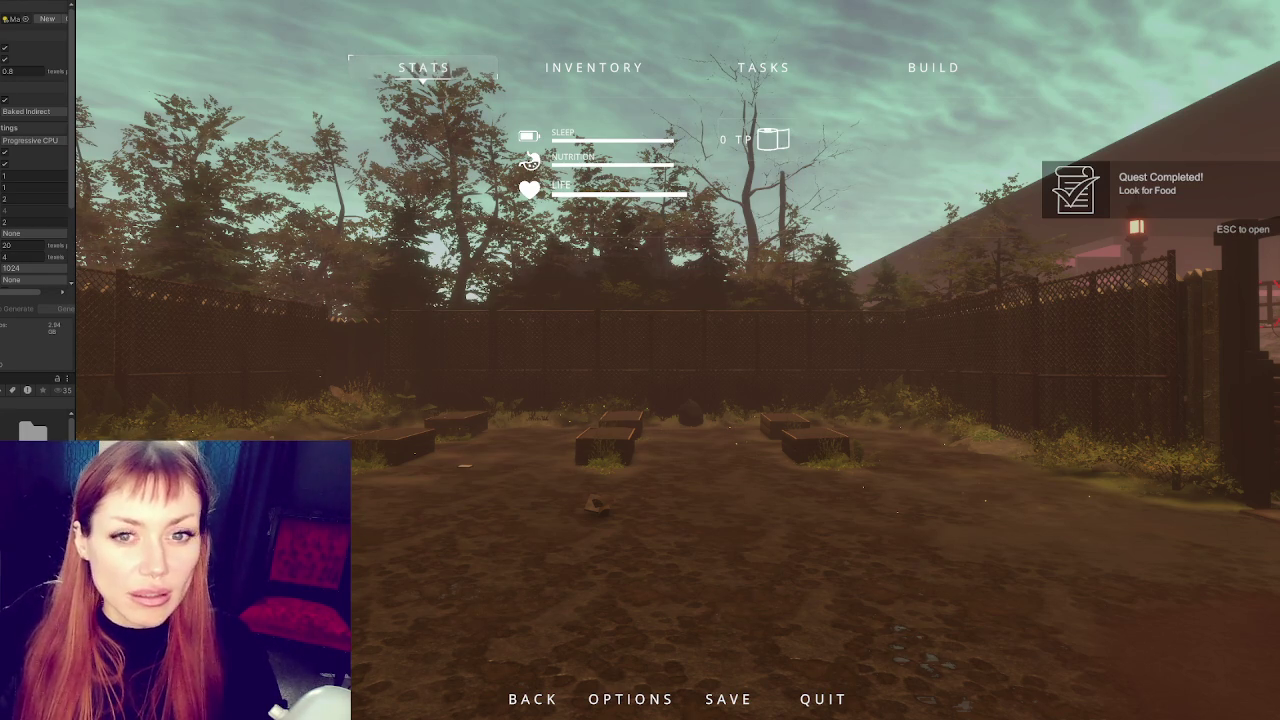
{"action": "key", "text": "alt+Tab"}
{"action": "scroll", "coordinate": [680, 248], "scroll_direction": "down", "scroll_amount": 15}
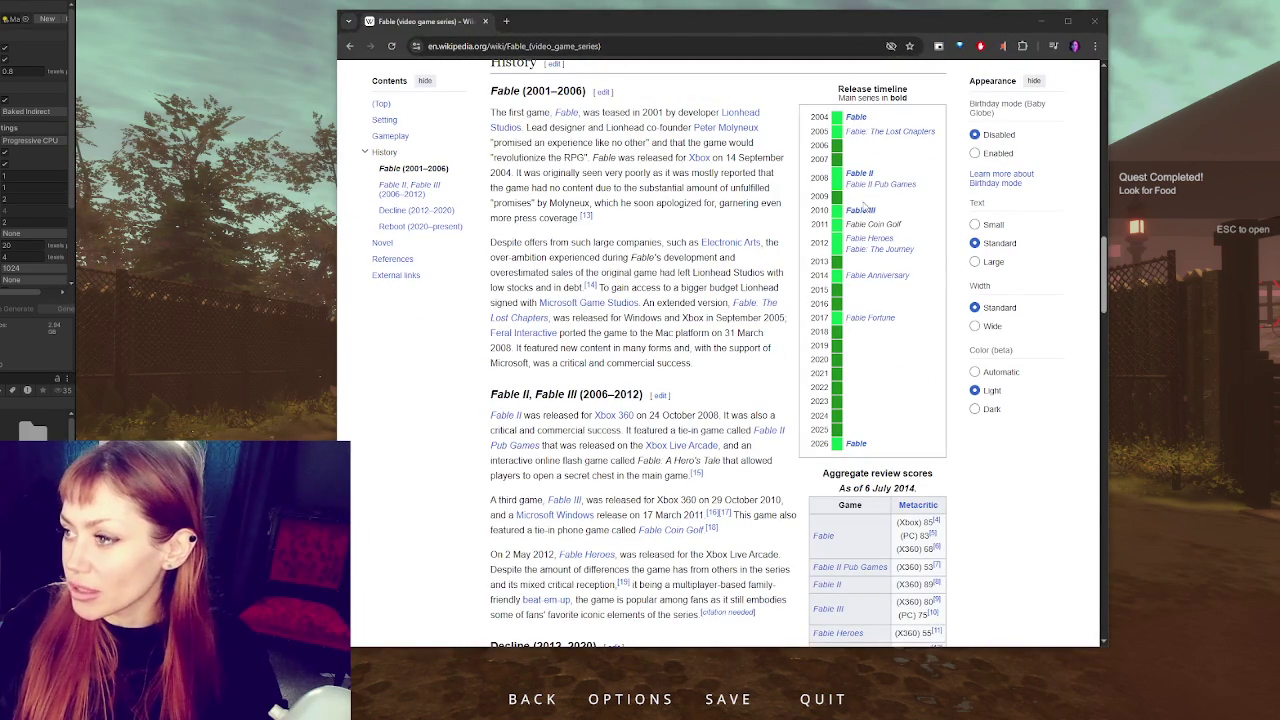
Open the Fable III article and select the opening Gameplay paragraphs
{"action": "mouse_move", "coordinate": [854, 447]}
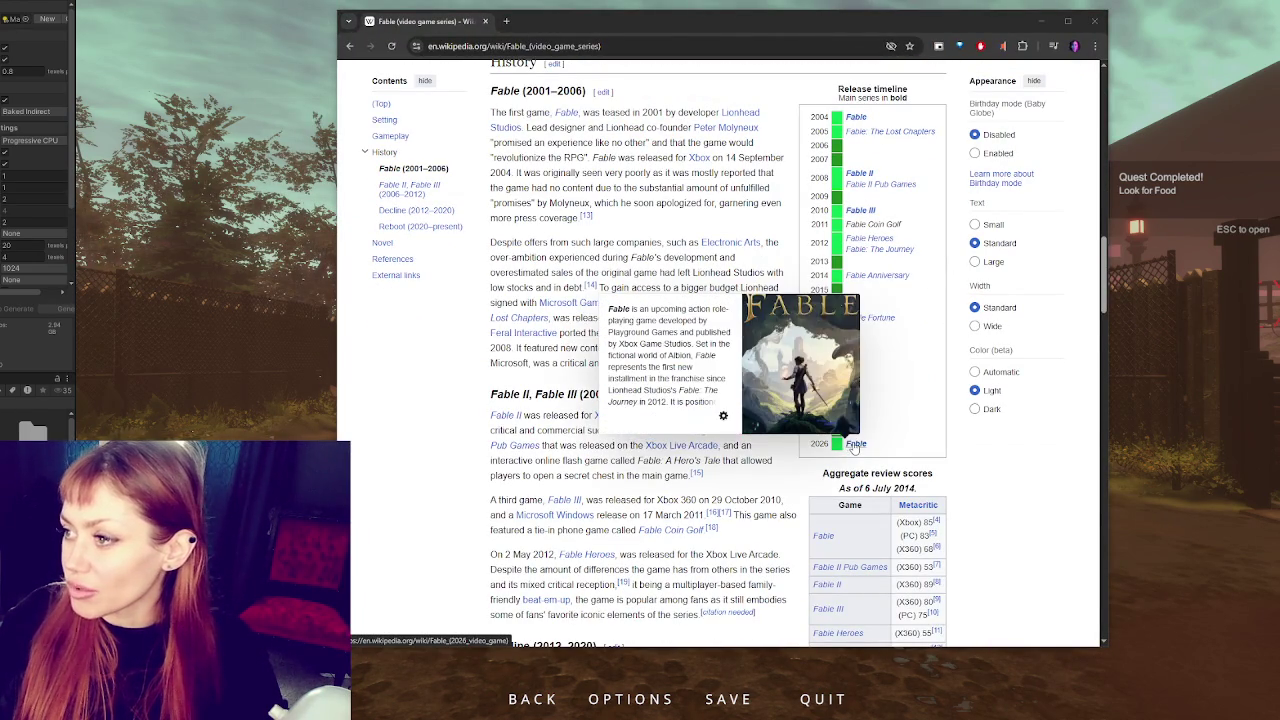
{"action": "left_click", "coordinate": [860, 210]}
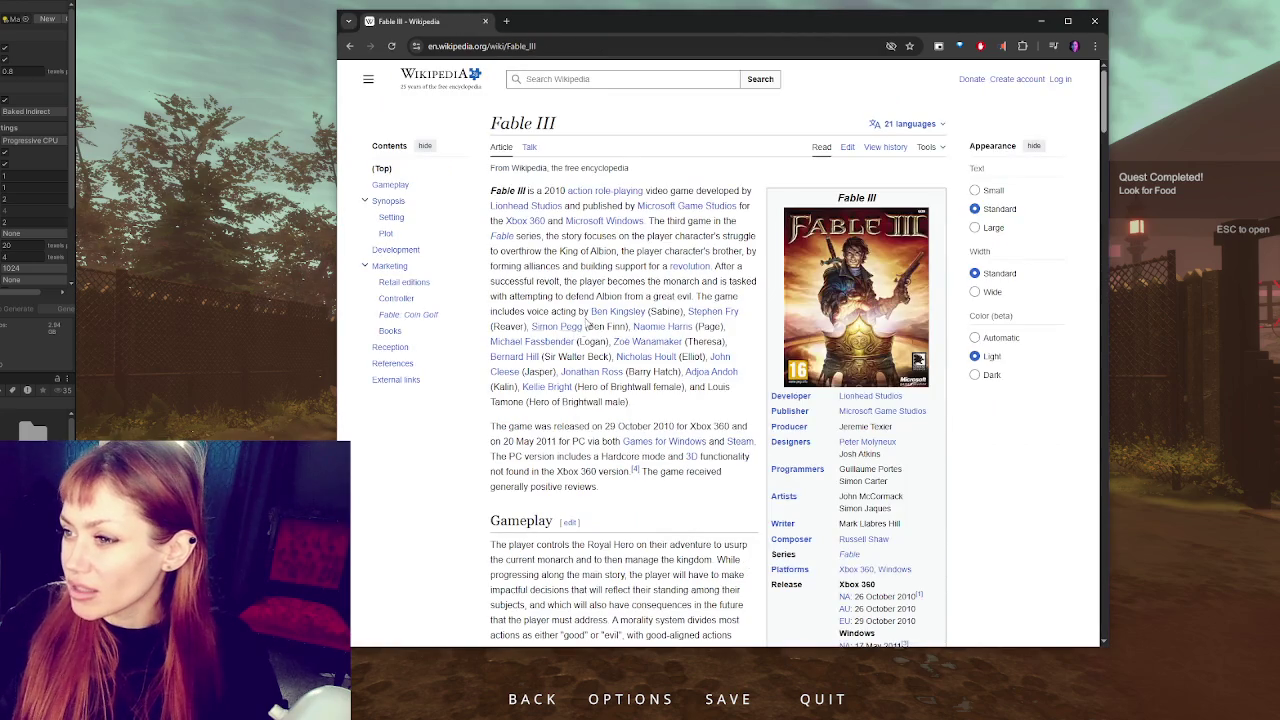
{"action": "scroll", "coordinate": [611, 278], "scroll_direction": "down", "scroll_amount": 3}
{"action": "scroll", "coordinate": [611, 270], "scroll_direction": "down", "scroll_amount": 5}
{"action": "scroll", "coordinate": [612, 226], "scroll_direction": "up", "scroll_amount": 4}
{"action": "mouse_move", "coordinate": [507, 199]}
{"action": "left_mouse_down"}
{"action": "mouse_move", "coordinate": [527, 240]}
{"action": "mouse_move", "coordinate": [642, 272]}
{"action": "mouse_move", "coordinate": [688, 234]}
{"action": "mouse_move", "coordinate": [652, 272]}
{"action": "mouse_move", "coordinate": [644, 304]}
{"action": "mouse_move", "coordinate": [580, 318]}
{"action": "mouse_move", "coordinate": [576, 302]}
{"action": "mouse_move", "coordinate": [640, 272]}
{"action": "mouse_move", "coordinate": [652, 289]}
{"action": "mouse_move", "coordinate": [540, 302]}
{"action": "mouse_move", "coordinate": [551, 349]}
{"action": "mouse_move", "coordinate": [600, 363]}
{"action": "mouse_move", "coordinate": [549, 378]}
{"action": "left_mouse_up"}
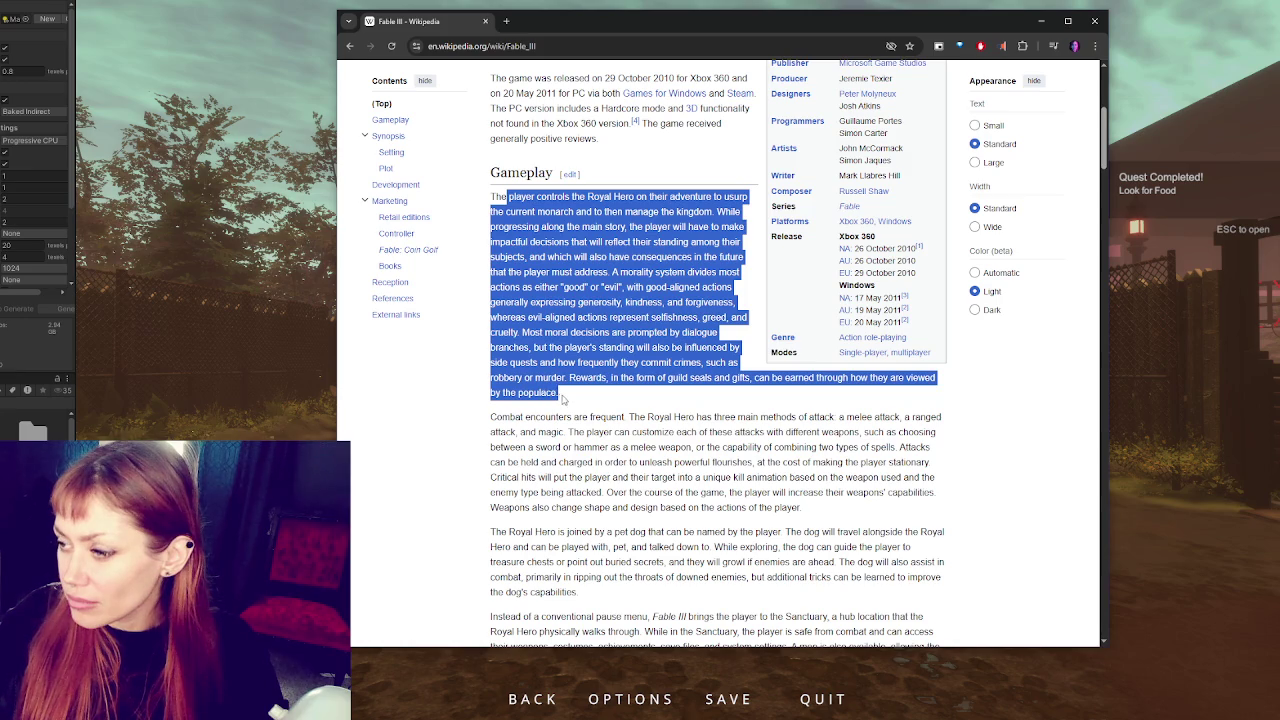
{"action": "scroll", "coordinate": [718, 350], "scroll_direction": "down", "scroll_amount": 2}
{"action": "mouse_move", "coordinate": [515, 300]}
{"action": "left_mouse_down"}
{"action": "mouse_move", "coordinate": [930, 331]}
{"action": "mouse_move", "coordinate": [610, 346]}
{"action": "mouse_move", "coordinate": [655, 430]}
{"action": "left_mouse_up"}
{"action": "scroll", "coordinate": [570, 214], "scroll_direction": "down", "scroll_amount": 4}
Highlight the paragraphs about the Royal Hero's dog, then close the browser window
{"action": "left_click", "coordinate": [570, 214]}
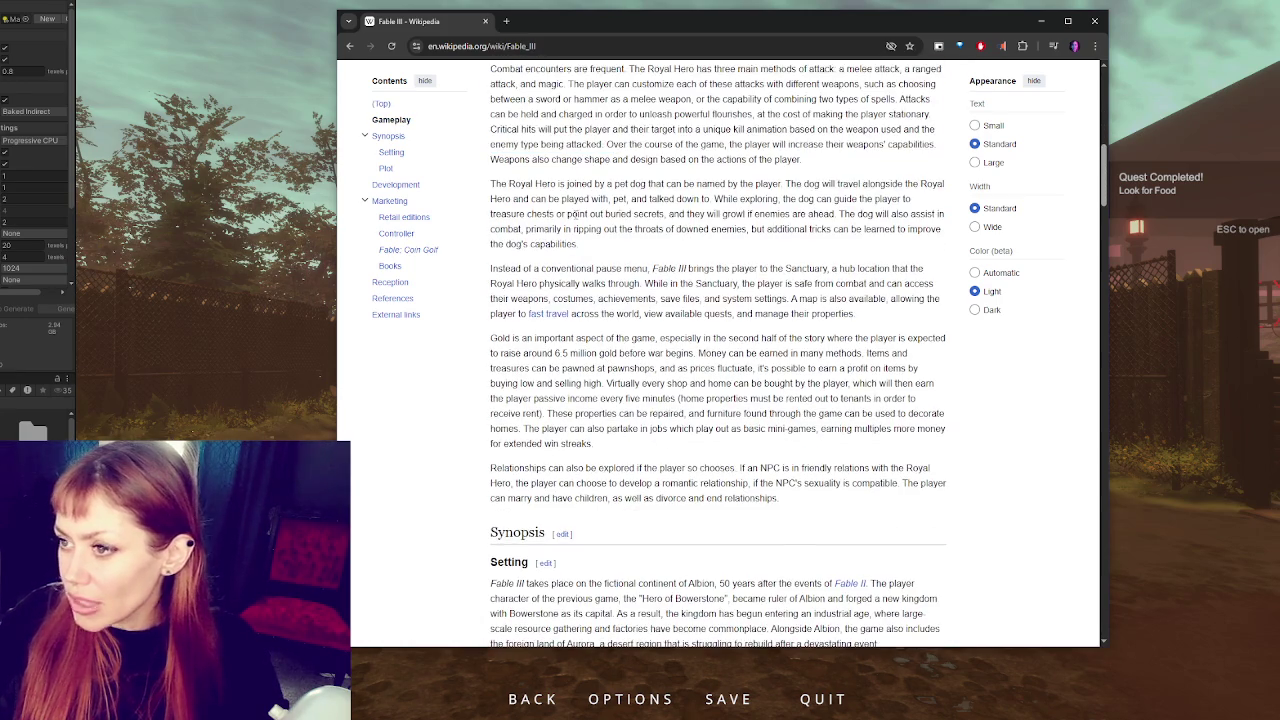
{"action": "mouse_move", "coordinate": [489, 183]}
{"action": "left_mouse_down"}
{"action": "mouse_move", "coordinate": [620, 270]}
{"action": "mouse_move", "coordinate": [632, 342]}
{"action": "mouse_move", "coordinate": [900, 268]}
{"action": "mouse_move", "coordinate": [577, 244]}
{"action": "left_mouse_up"}
{"action": "left_click", "coordinate": [597, 258]}
{"action": "mouse_move", "coordinate": [496, 182]}
{"action": "left_mouse_down"}
{"action": "mouse_move", "coordinate": [620, 262]}
{"action": "mouse_move", "coordinate": [628, 232]}
{"action": "mouse_move", "coordinate": [604, 338]}
{"action": "mouse_move", "coordinate": [600, 535]}
{"action": "mouse_move", "coordinate": [661, 554]}
{"action": "left_mouse_up"}
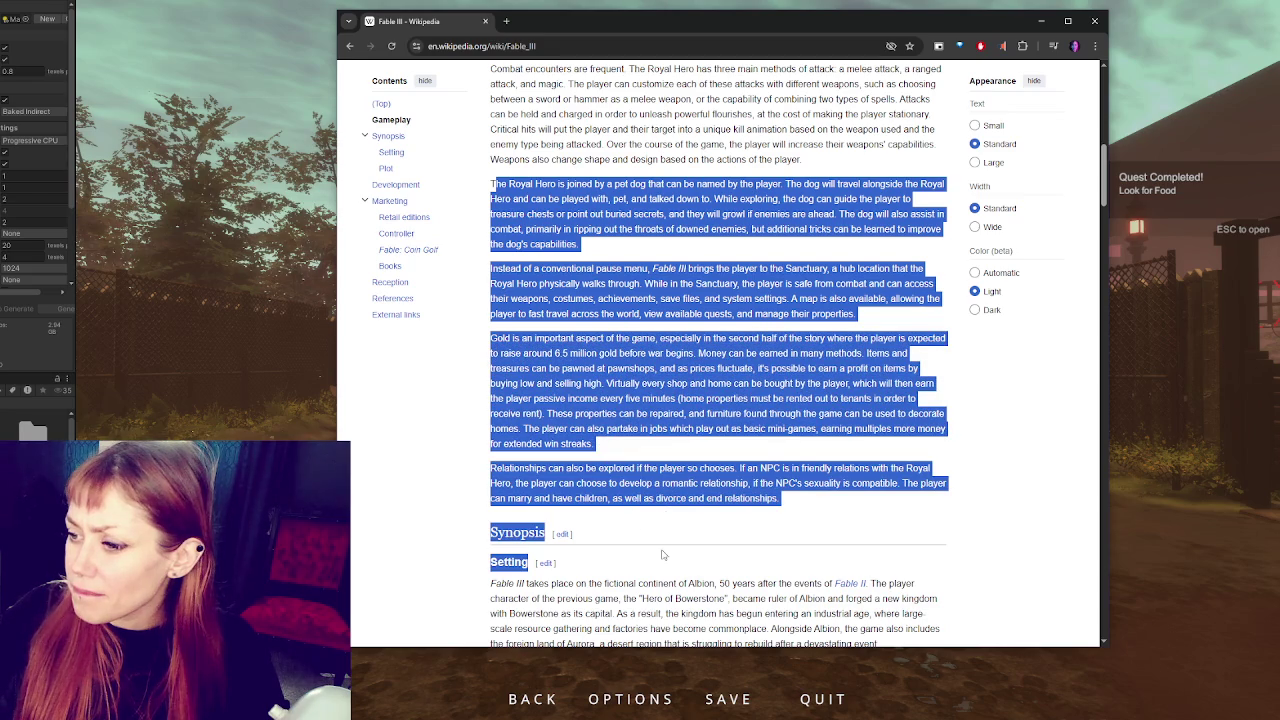
{"action": "left_click", "coordinate": [661, 554]}
{"action": "scroll", "coordinate": [740, 350], "scroll_direction": "down", "scroll_amount": 2}
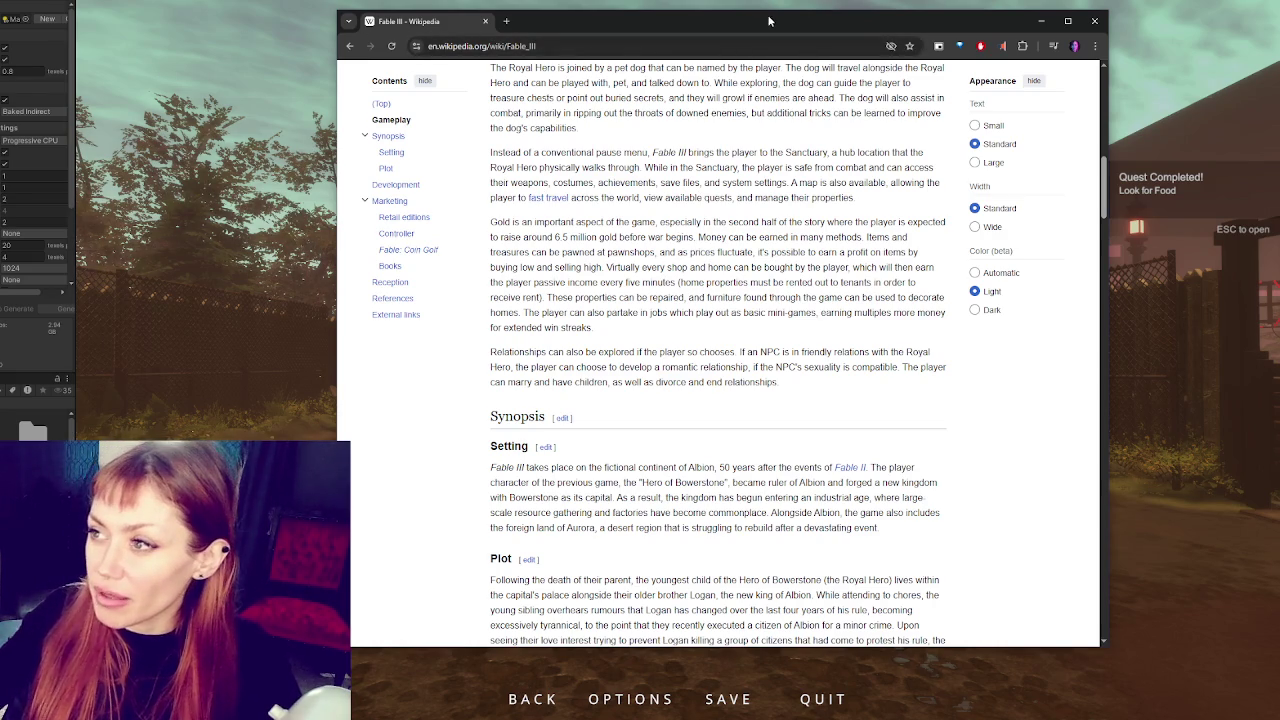
{"action": "left_click_drag", "start_coordinate": [769, 22], "coordinate": [660, 29]}
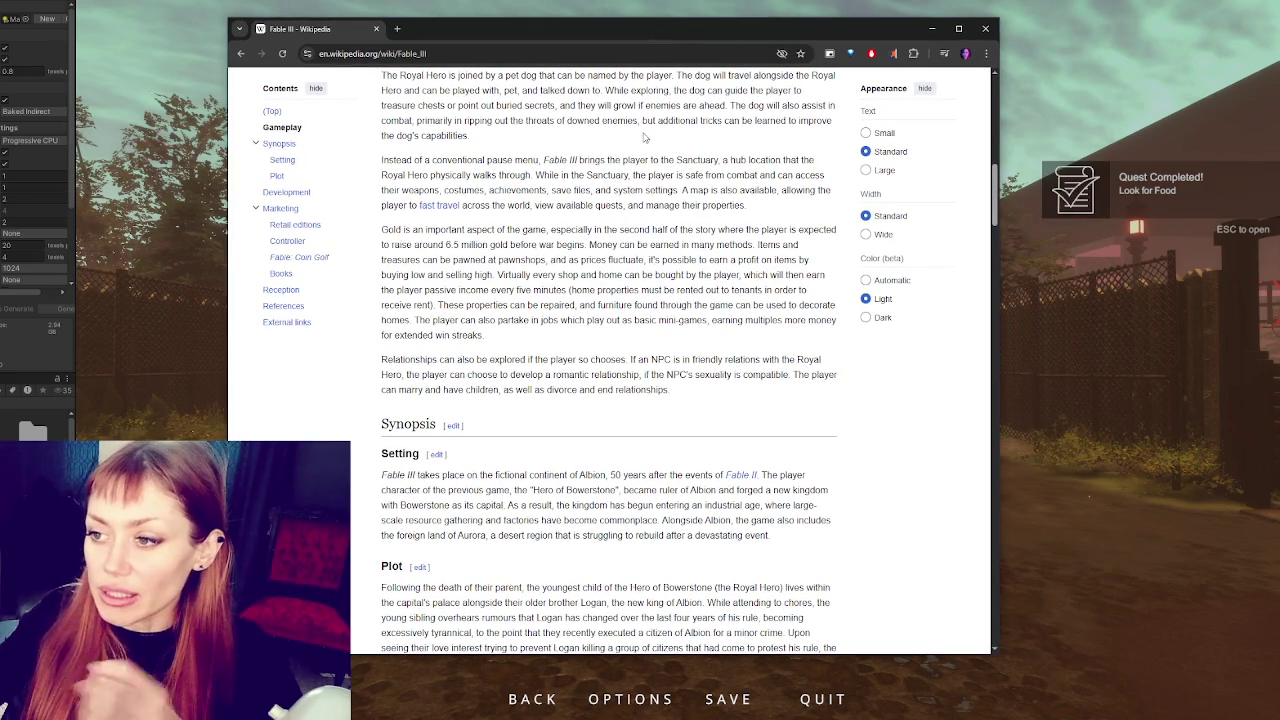
{"action": "left_click", "coordinate": [985, 28]}
Unpause, walk through the wooden gate using E, and open the EXIT gate to the road
{"action": "key", "text": "Escape"}
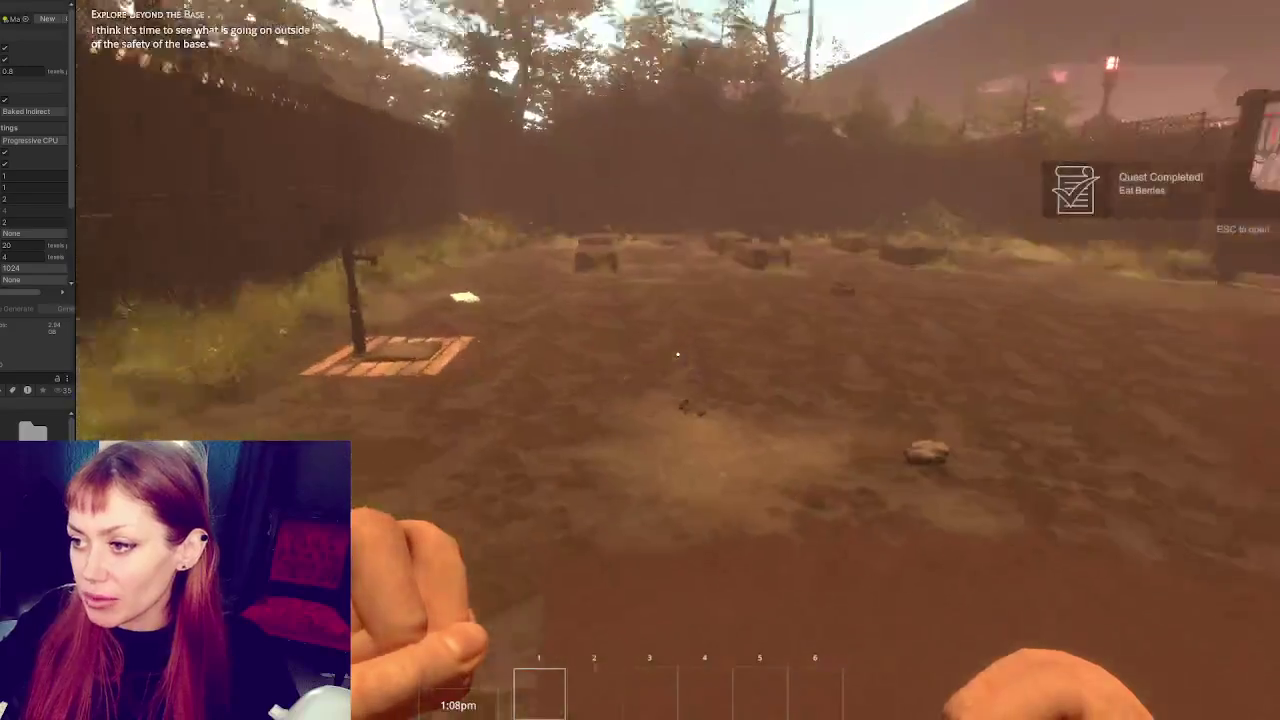
{"action": "key", "text": "w"}
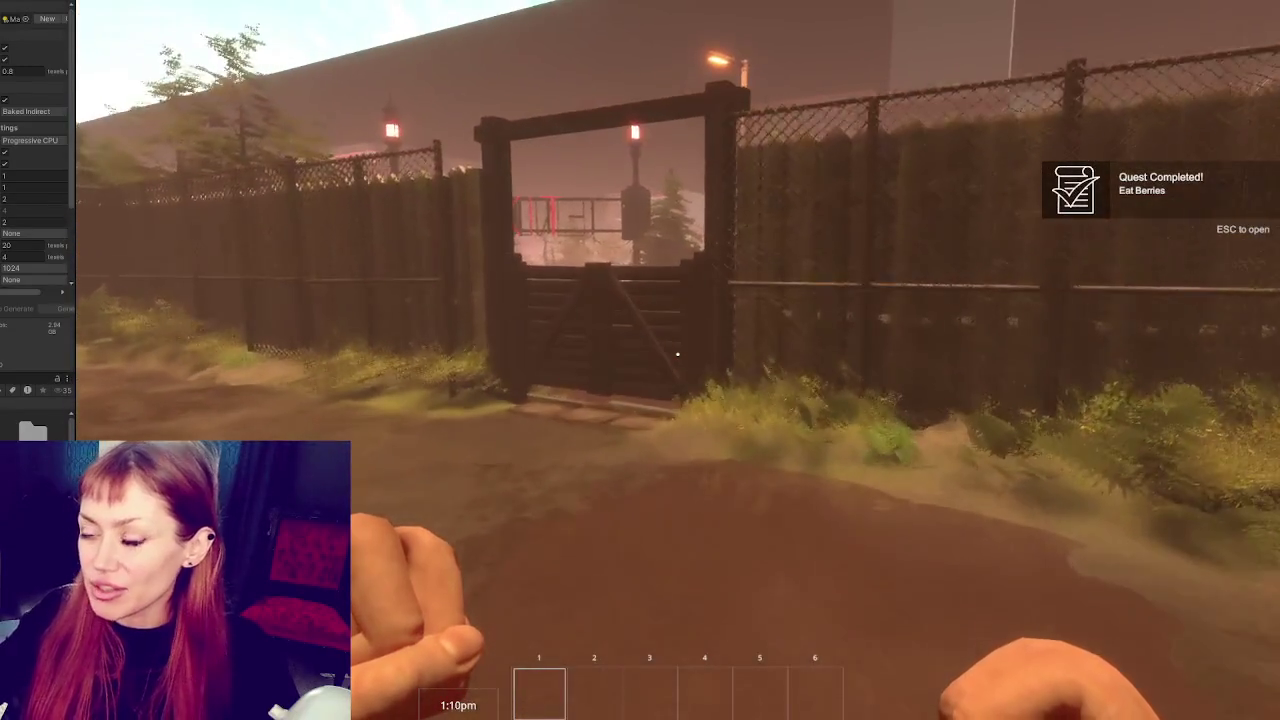
{"action": "key", "text": "e"}
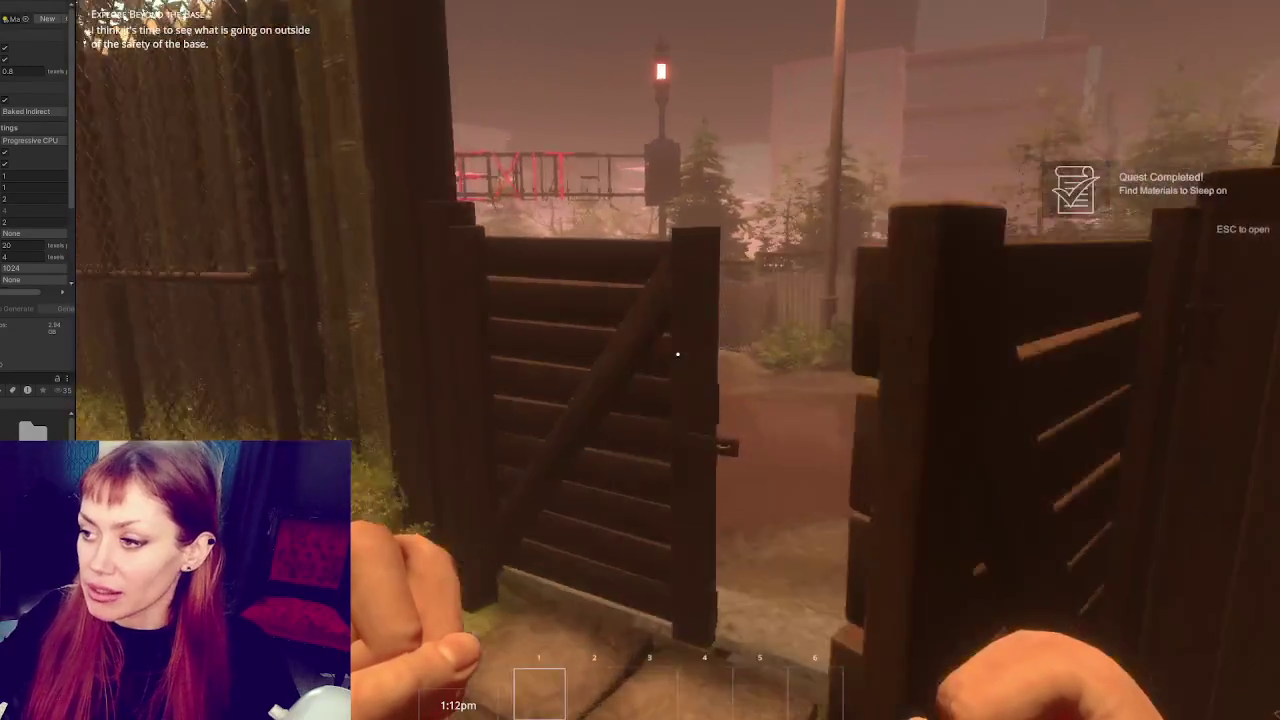
{"action": "key", "text": "w"}
{"action": "key", "text": "w"}
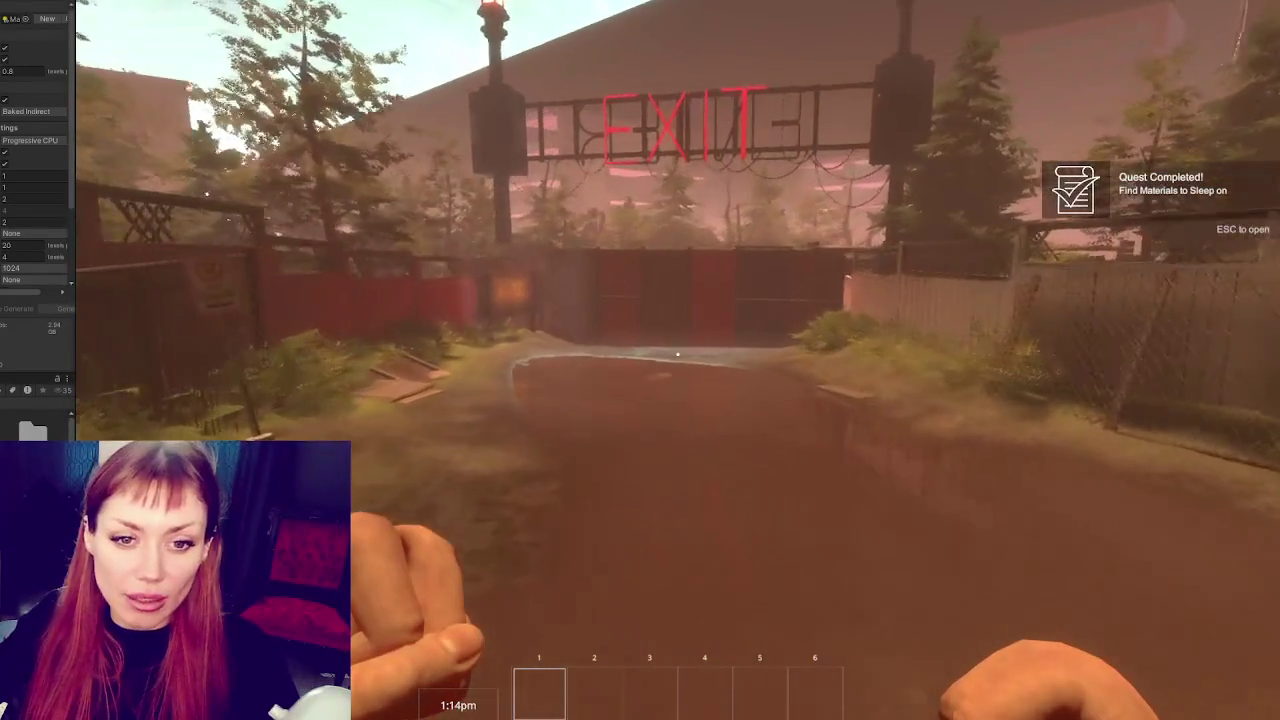
{"action": "key", "text": "w"}
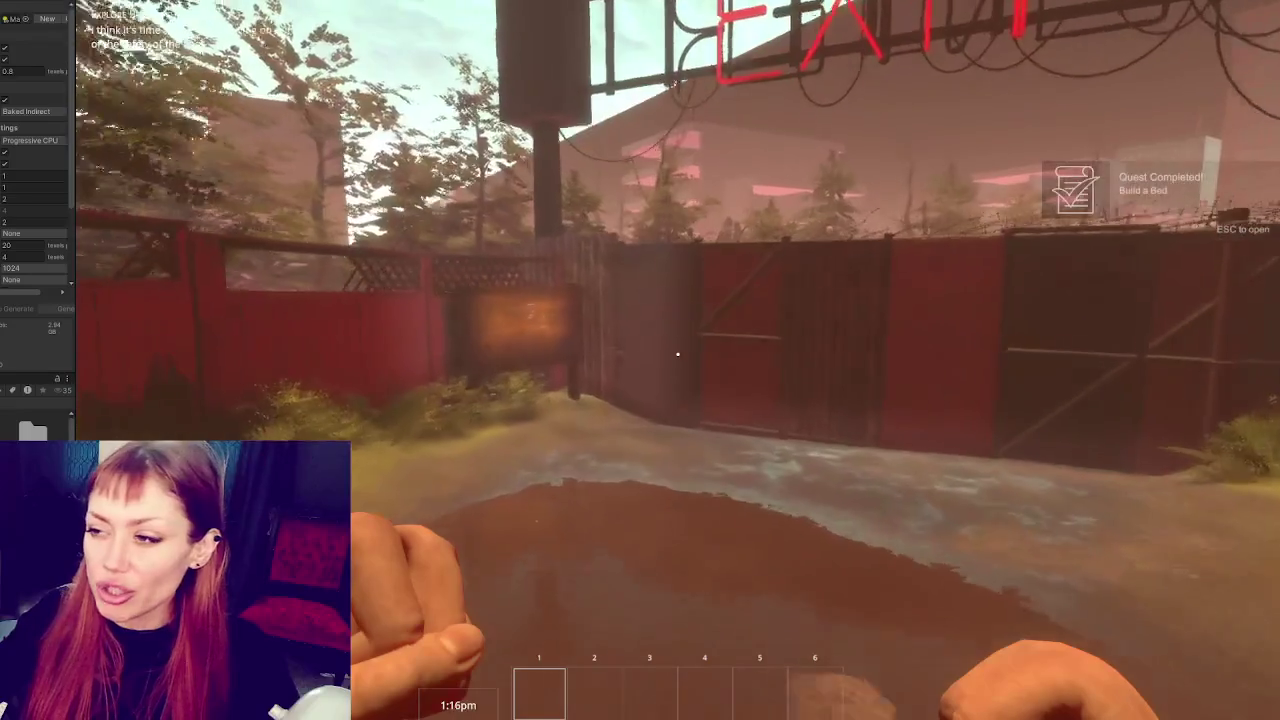
{"action": "key", "text": "w"}
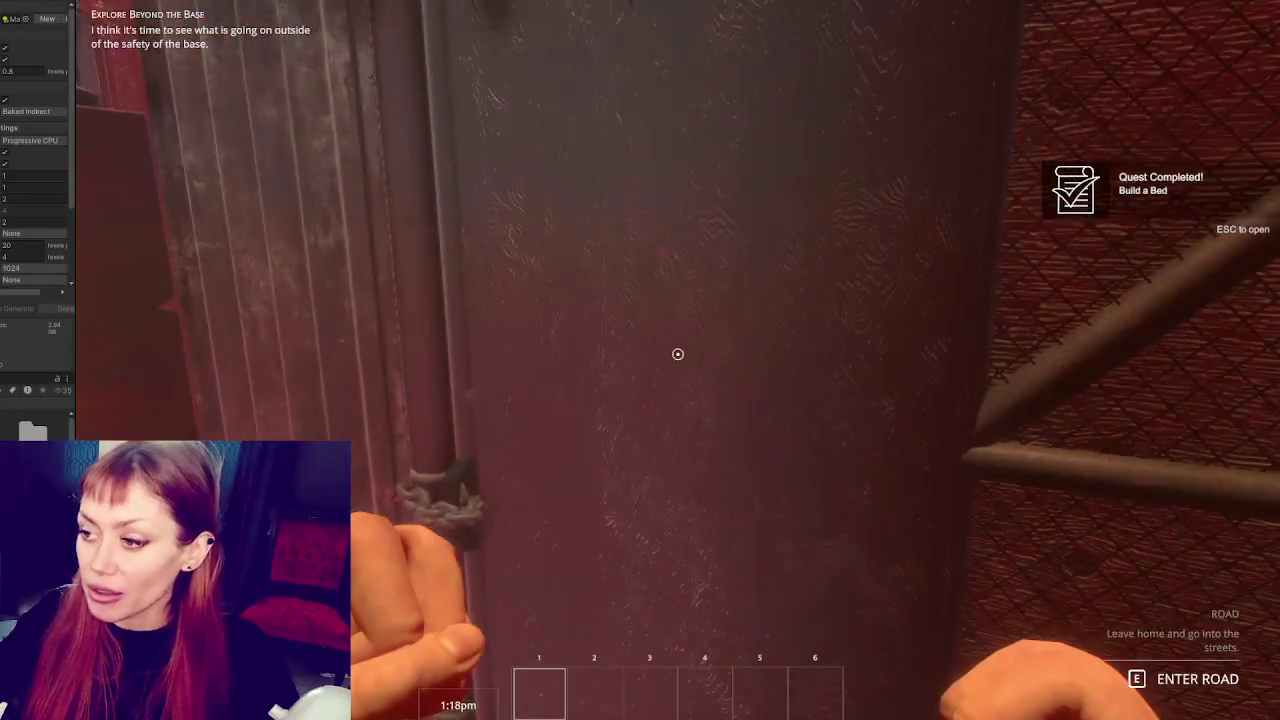
{"action": "key", "text": "e"}
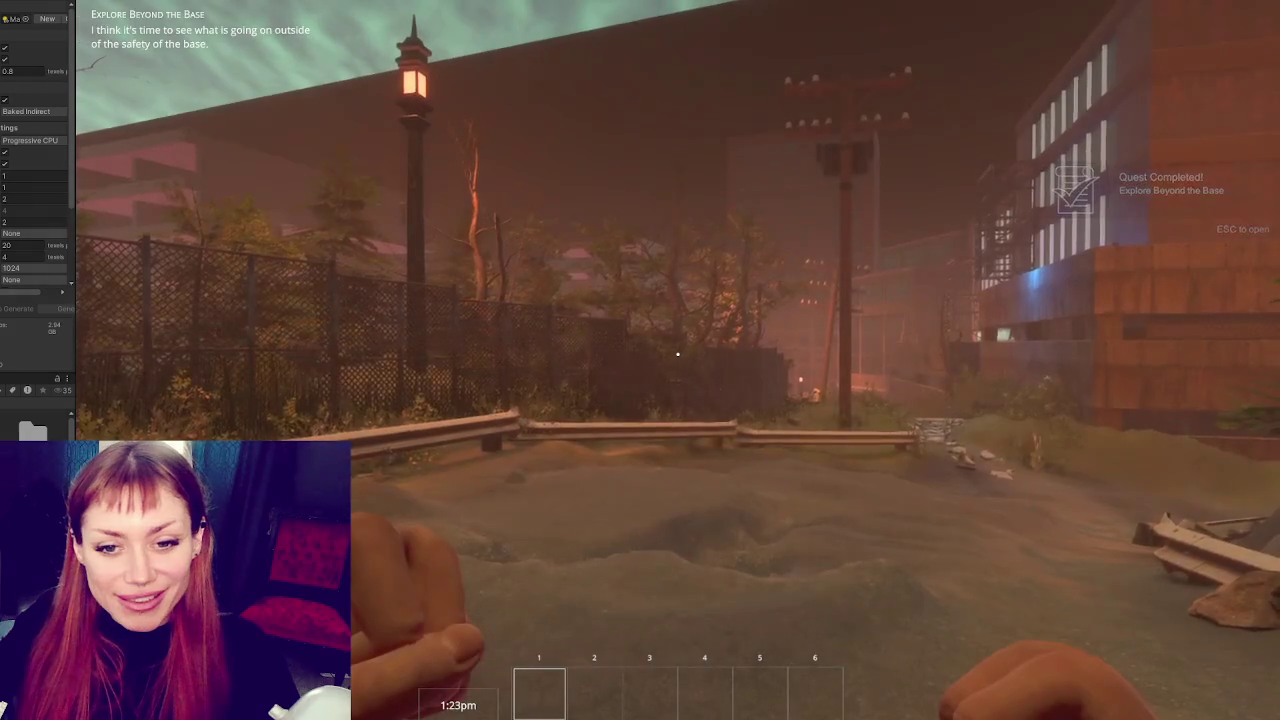
Walk the street path past the guardrail and brick building, over stepping stones to the ledge
{"action": "key", "text": "w"}
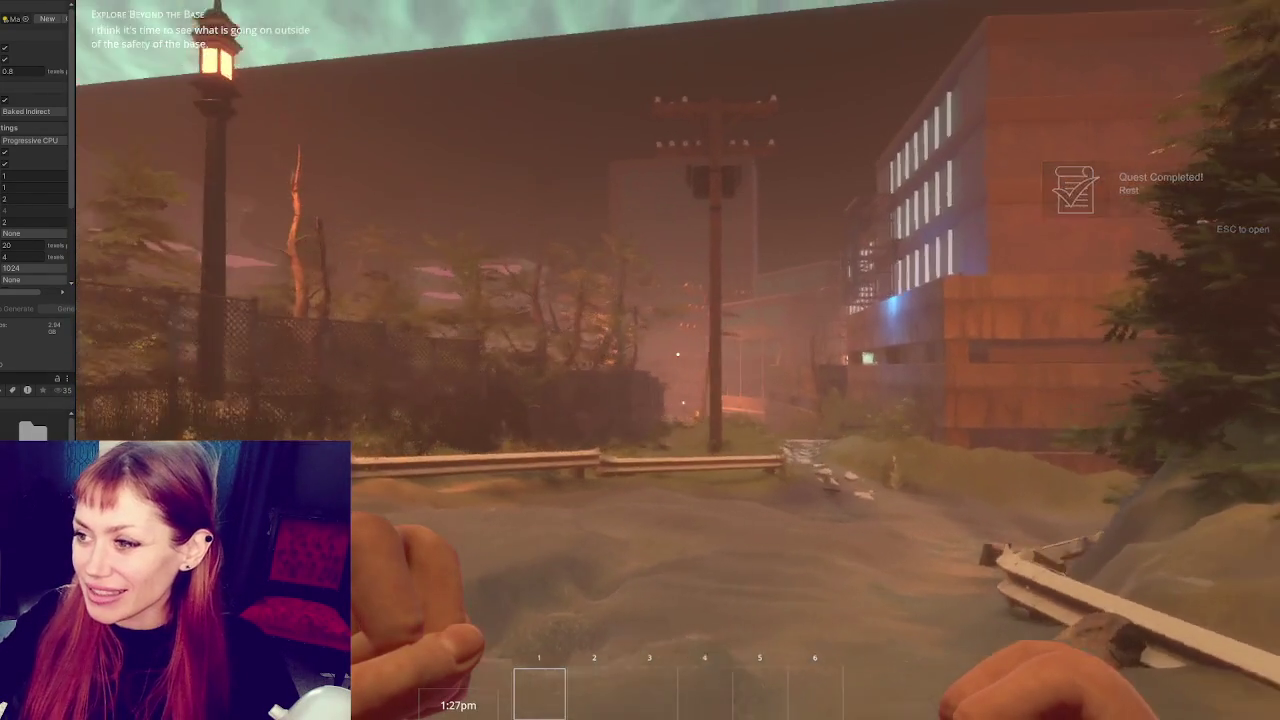
{"action": "key", "text": "w"}
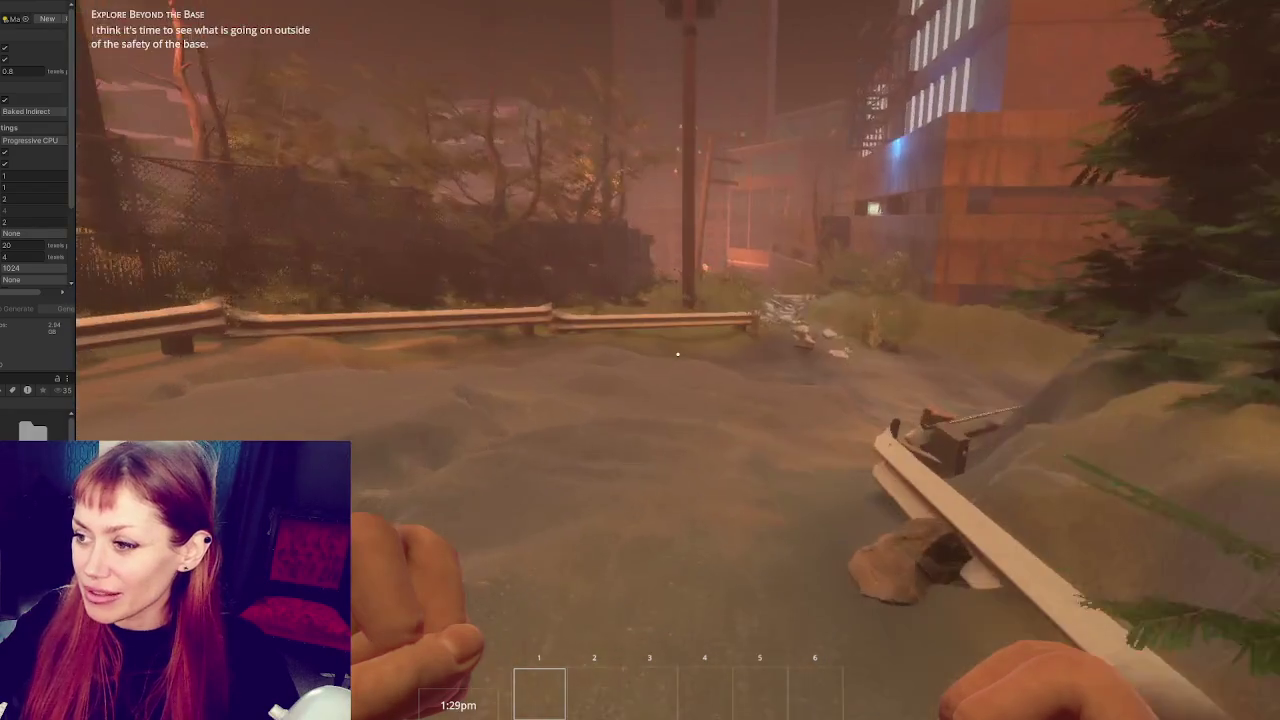
{"action": "key", "text": "w"}
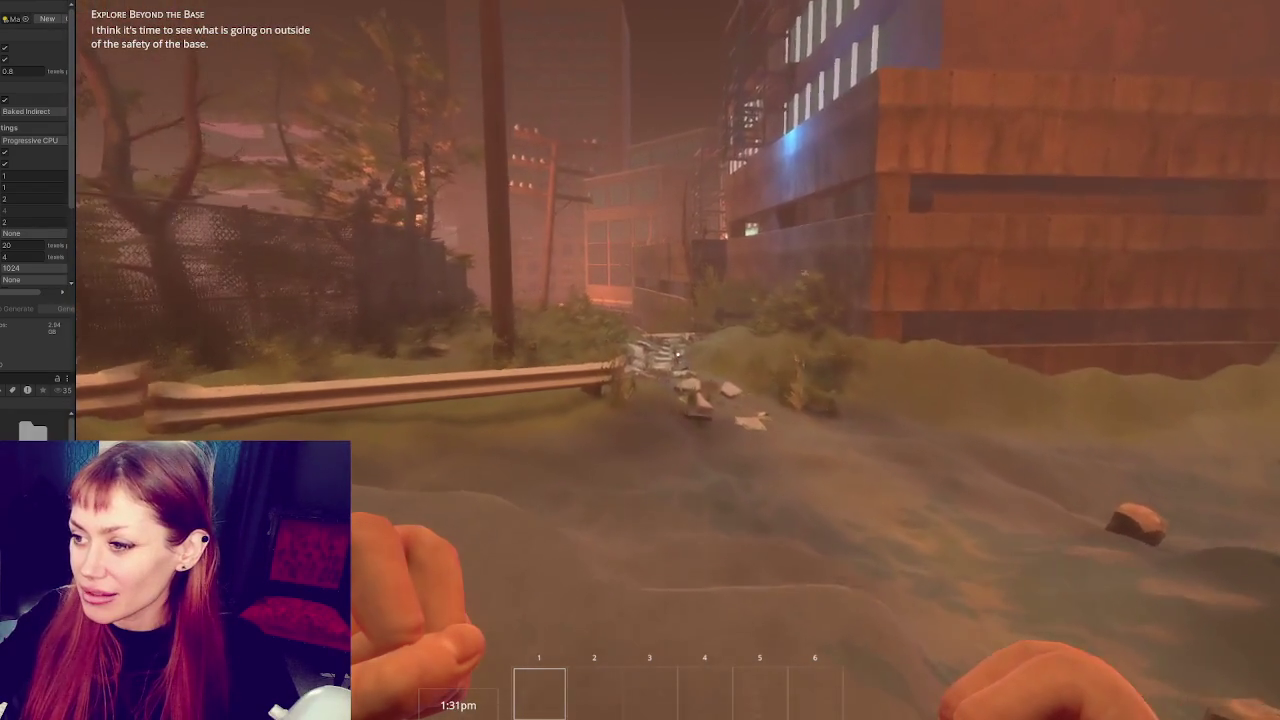
{"action": "key", "text": "w"}
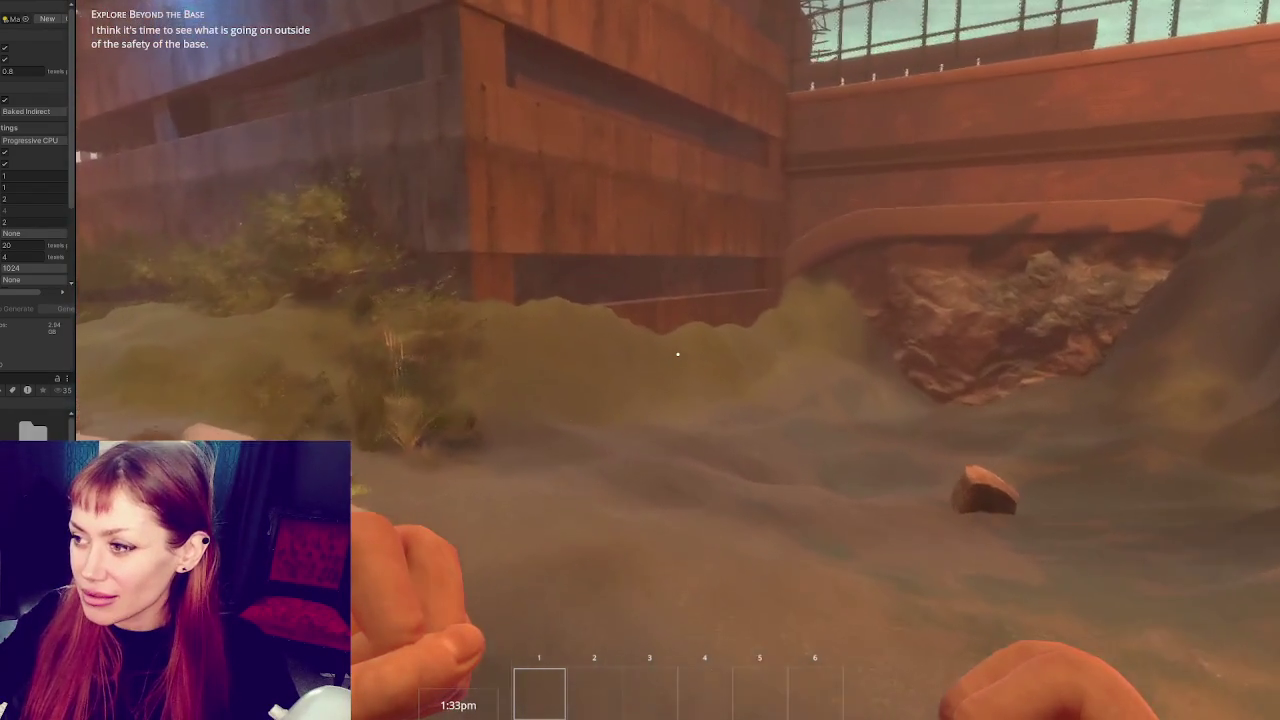
{"action": "key", "text": "w"}
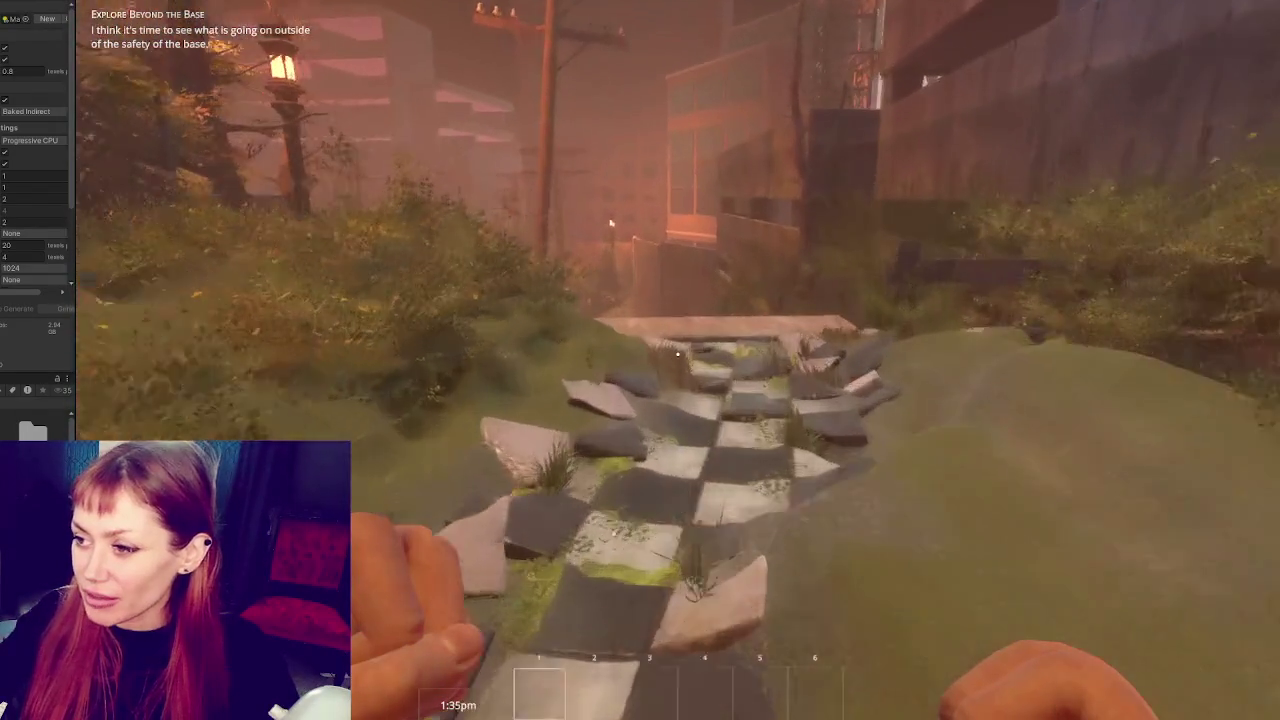
{"action": "key", "text": "w"}
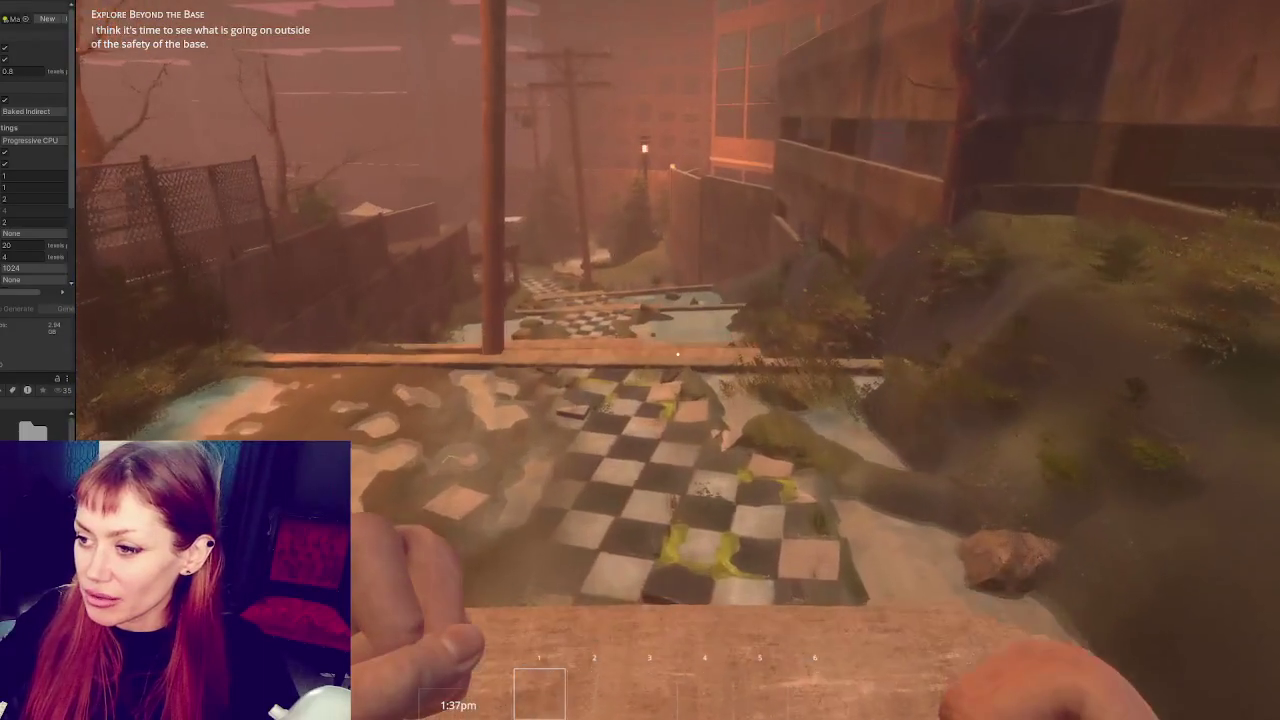
{"action": "key", "text": "s"}
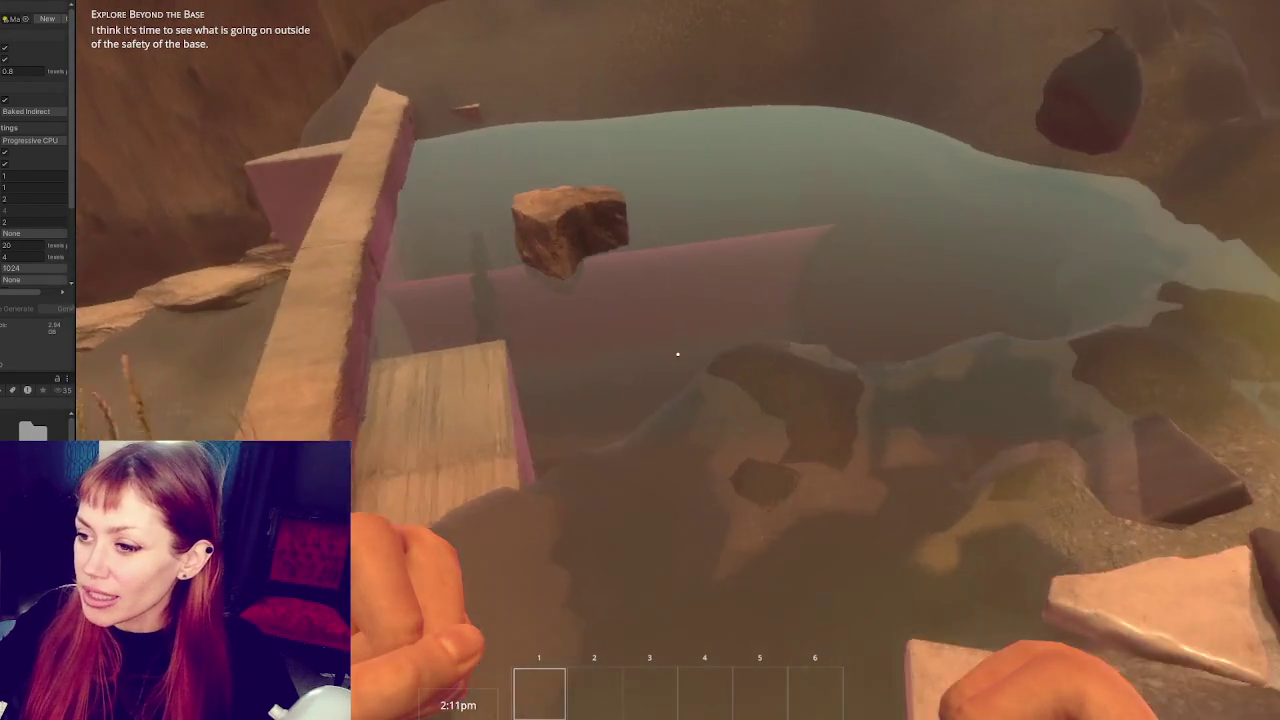
Loosen the rock at the pool's edge, climb the stairs, and approach the round barred drain
{"action": "key", "text": "e"}
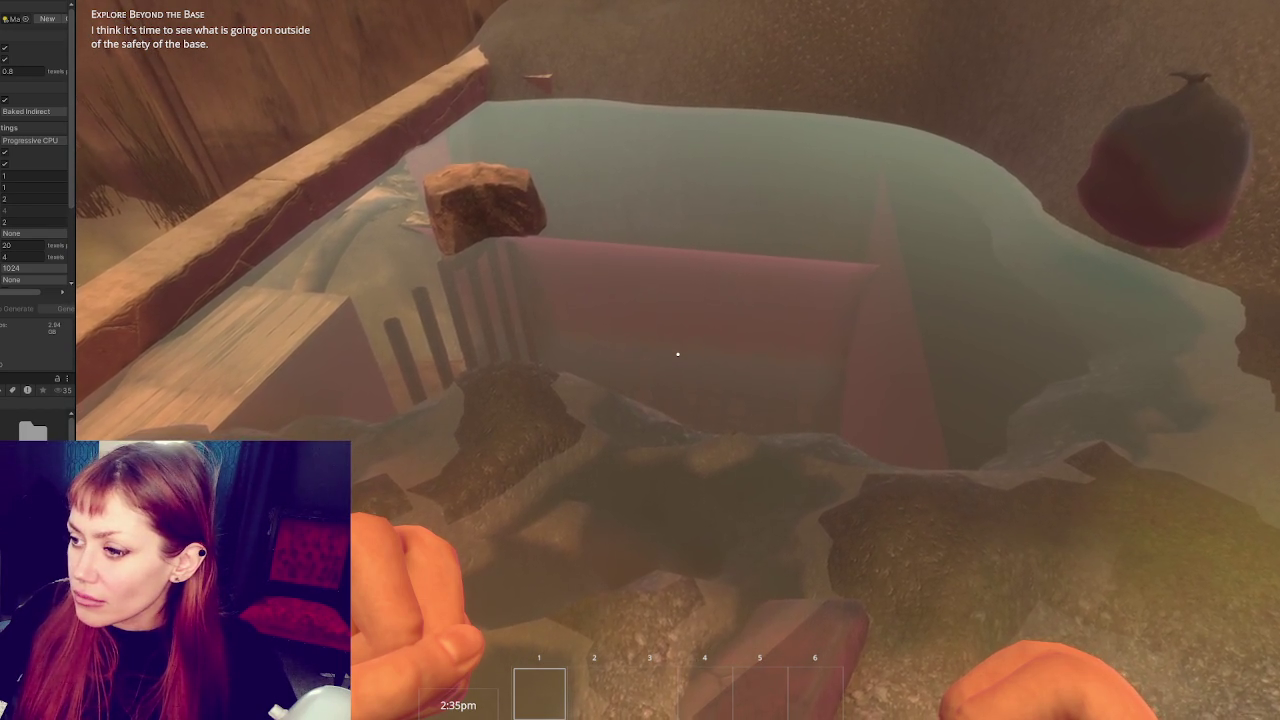
{"action": "key", "text": "w"}
{"action": "key", "text": "w"}
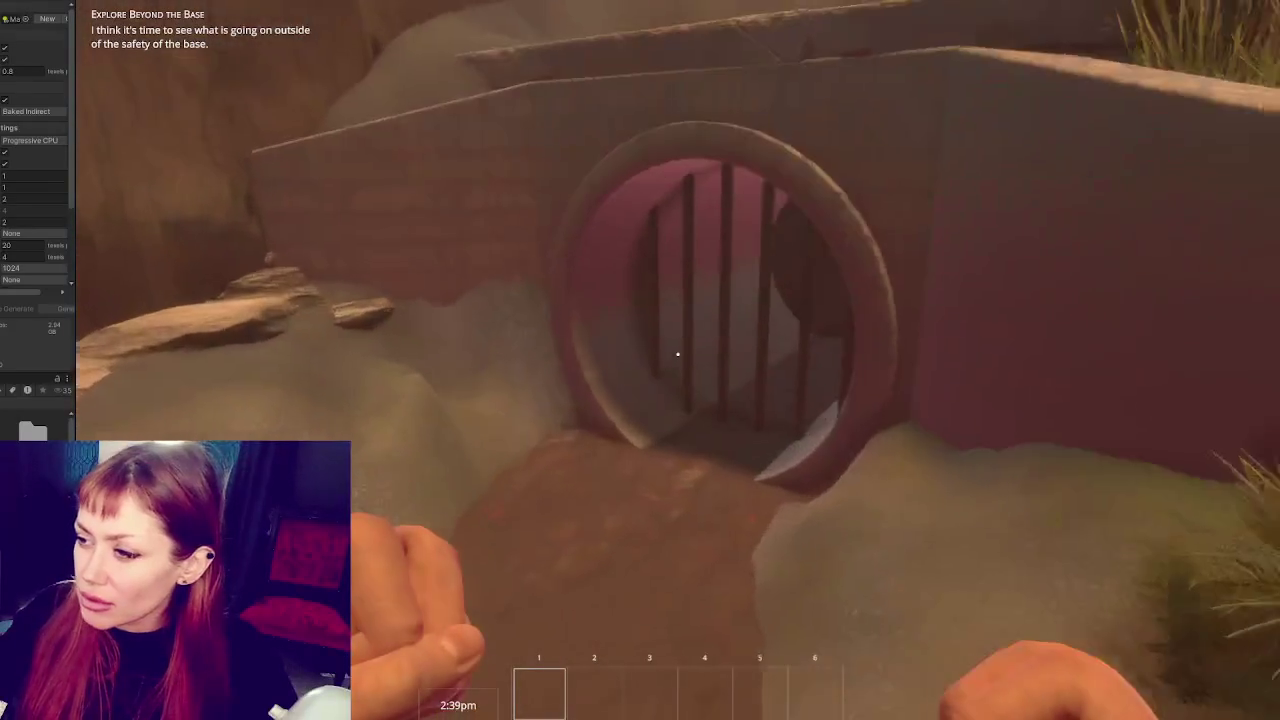
{"action": "key", "text": "w"}
{"action": "key", "text": "s"}
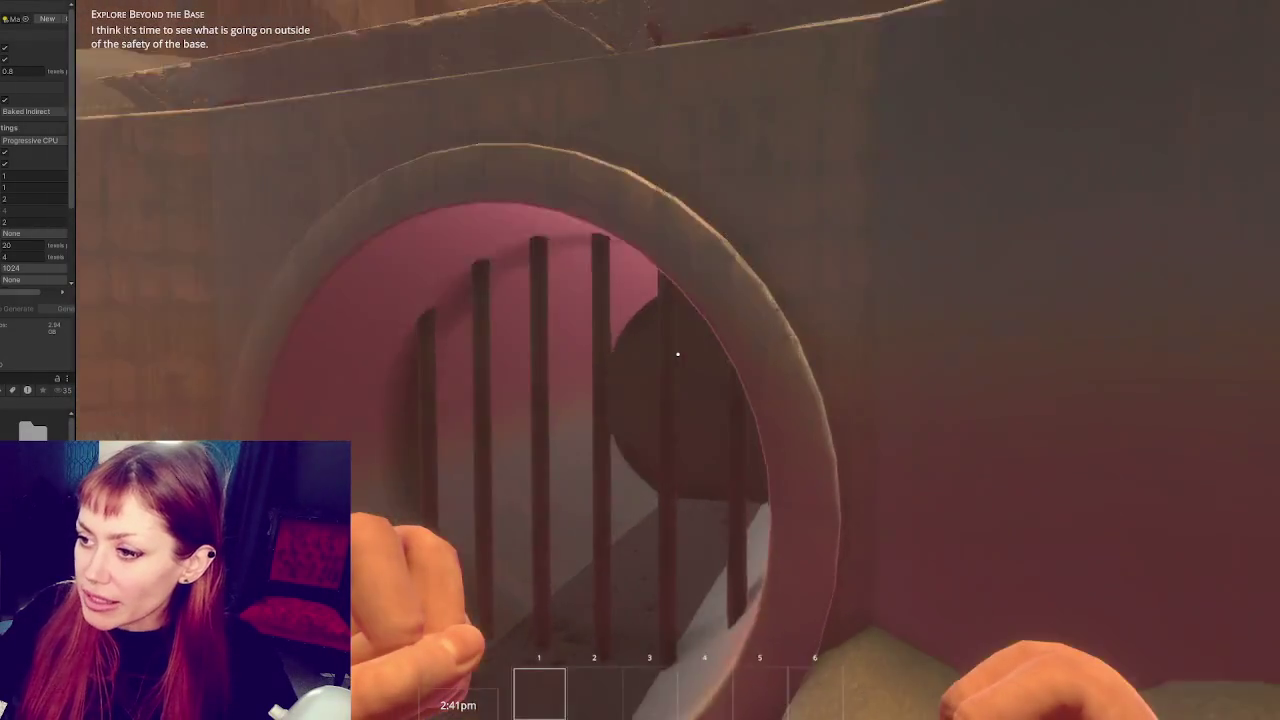
{"action": "key", "text": "w"}
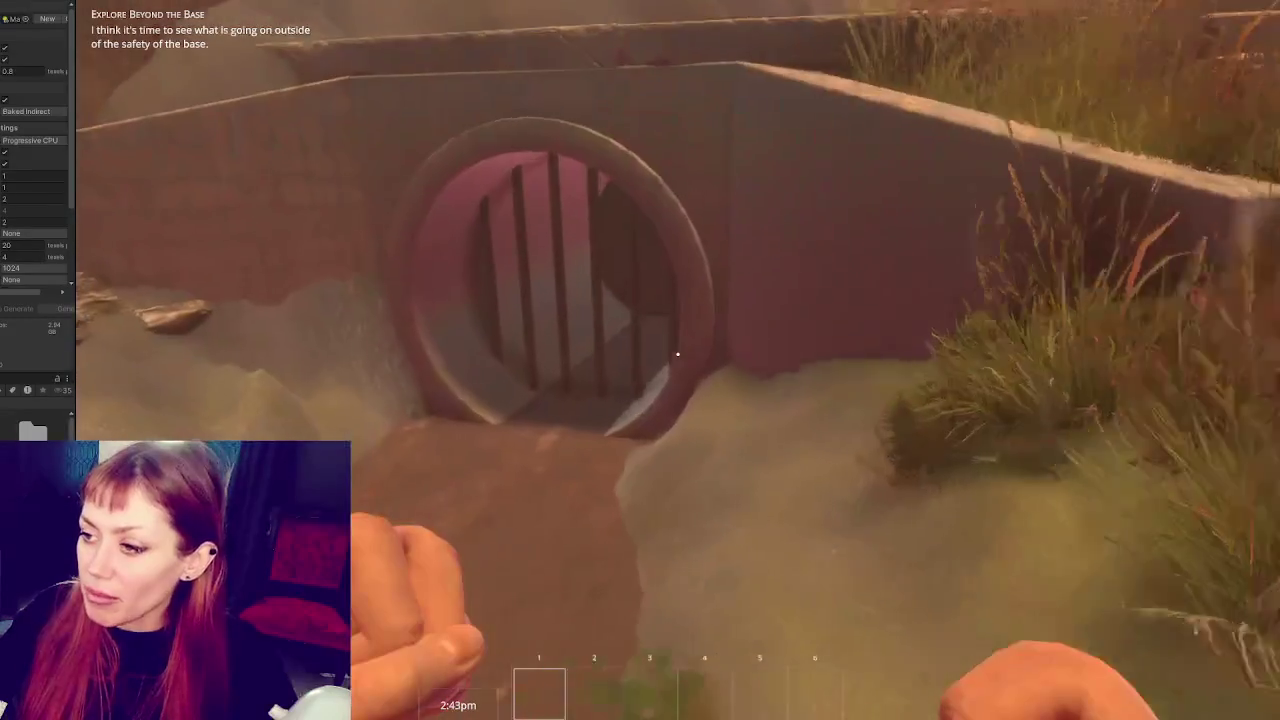
{"action": "key", "text": "s"}
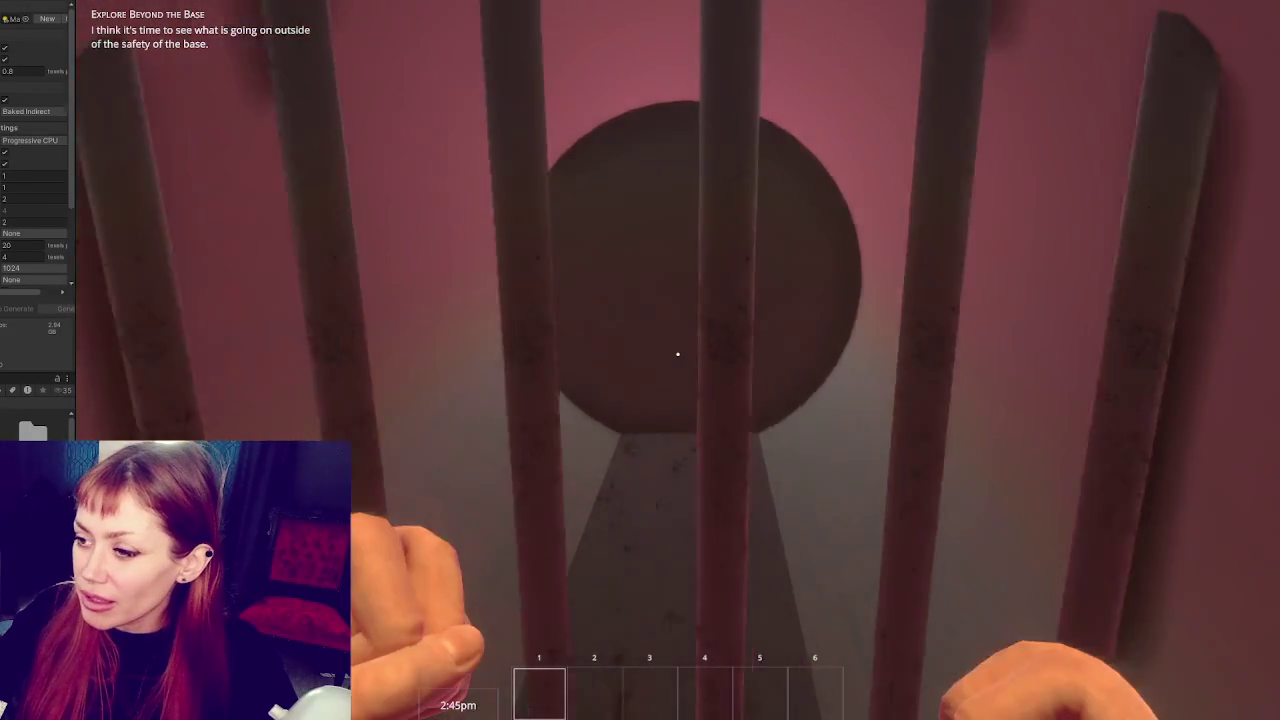
{"action": "key", "text": "w"}
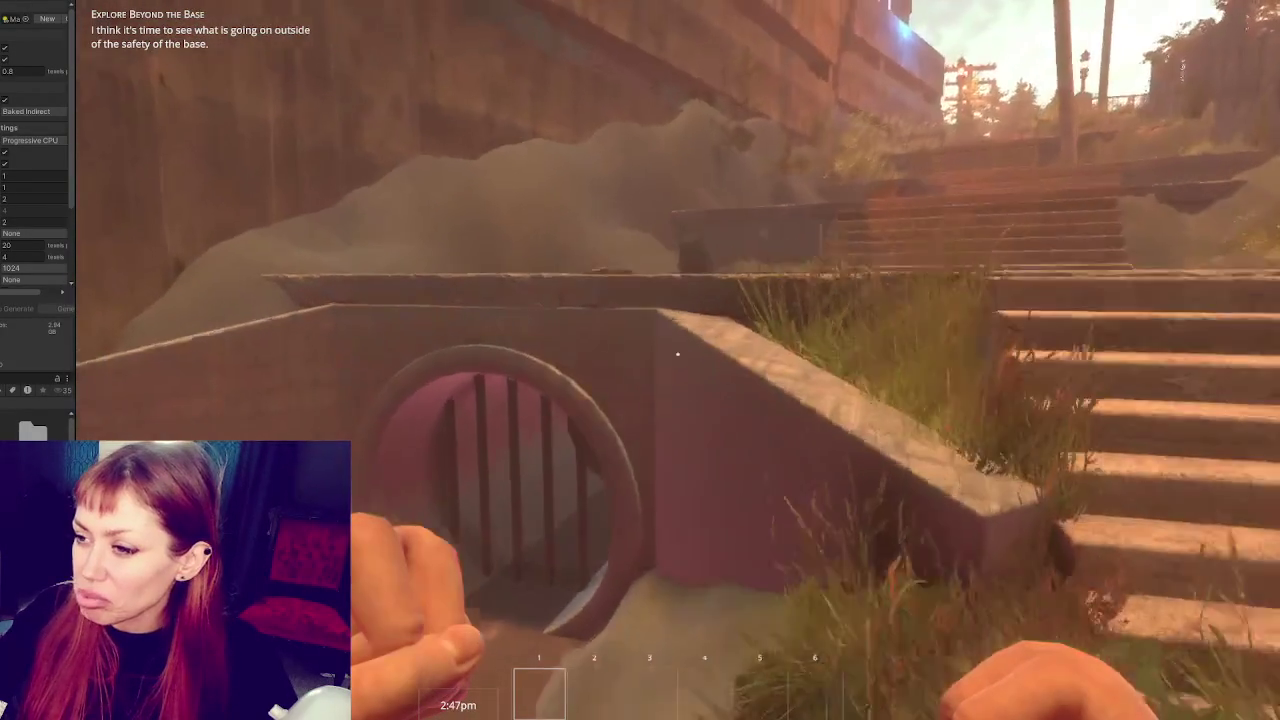
{"action": "key", "text": "w"}
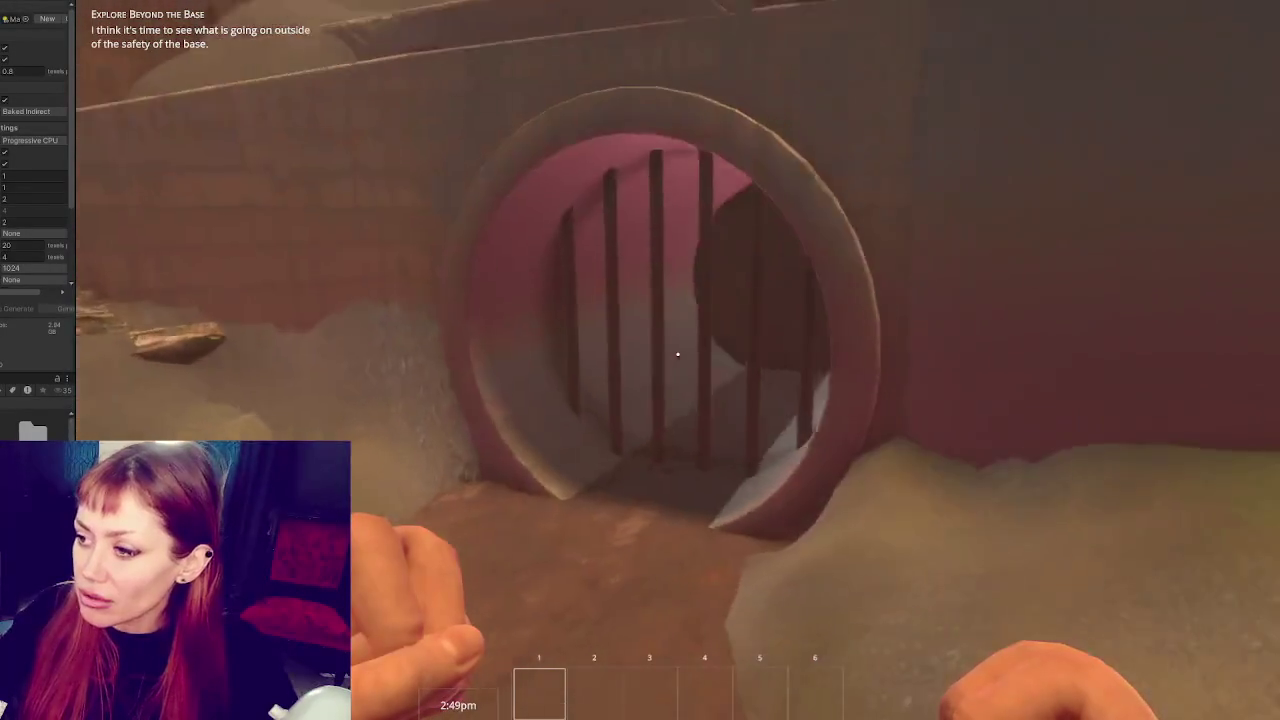
{"action": "key", "text": "w"}
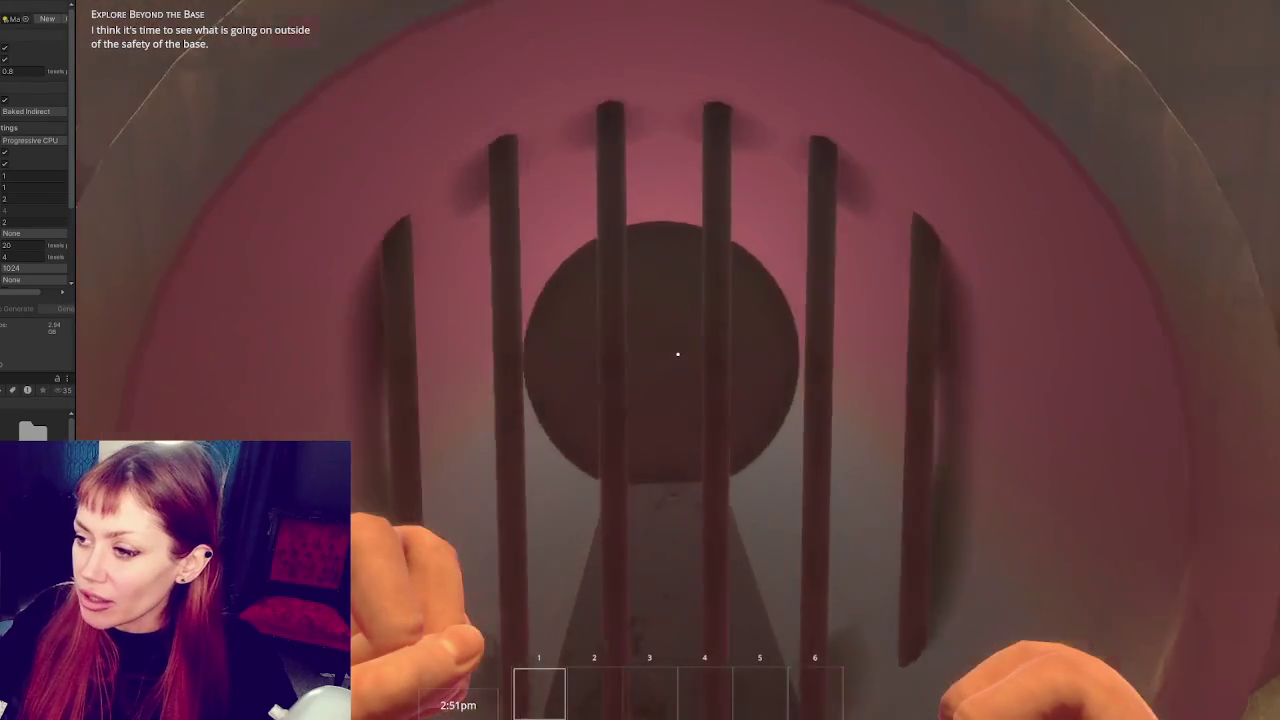
Back away to view the culvert wall and stairs, turn toward the pool, then pause with Esc
{"action": "key", "text": "s"}
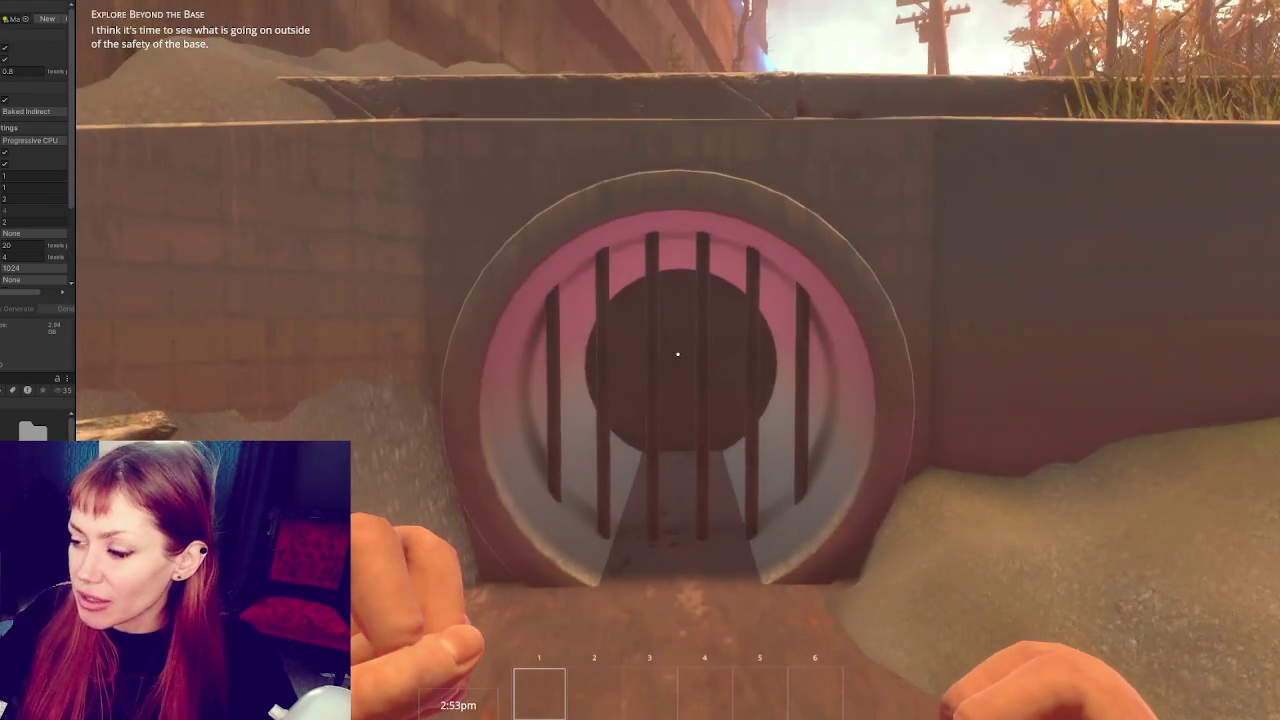
{"action": "key", "text": "s"}
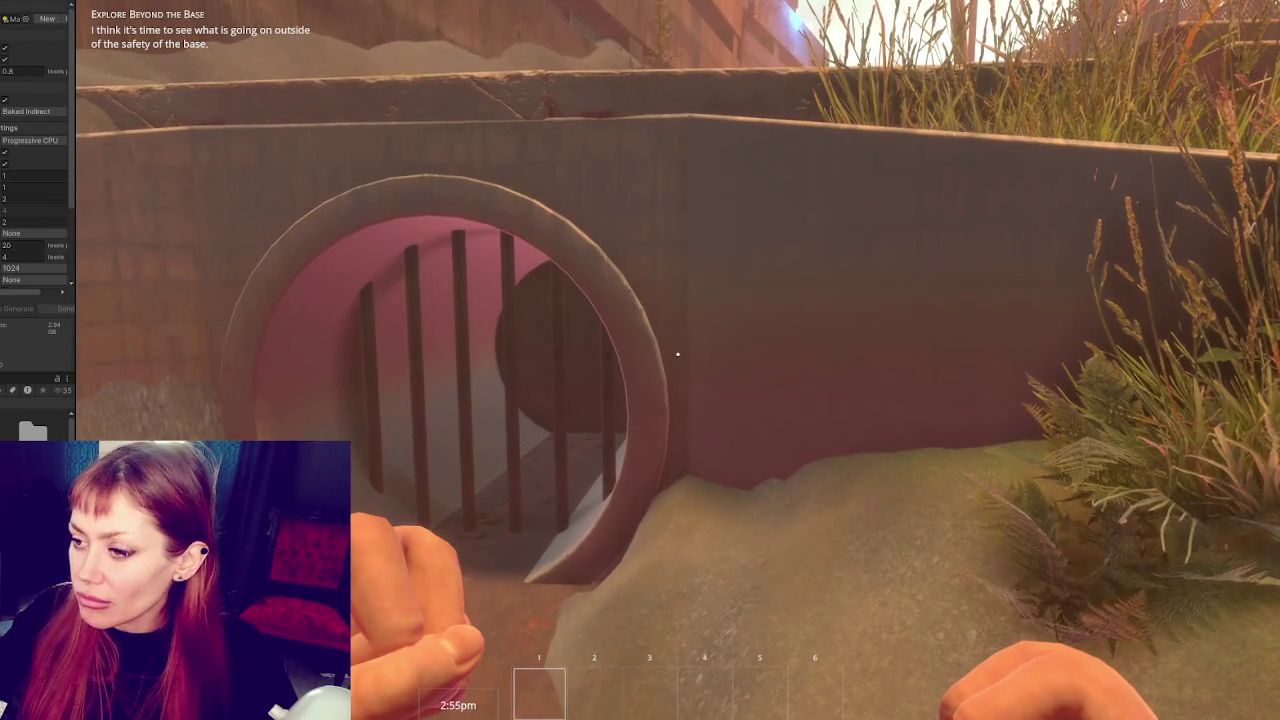
{"action": "key", "text": "s"}
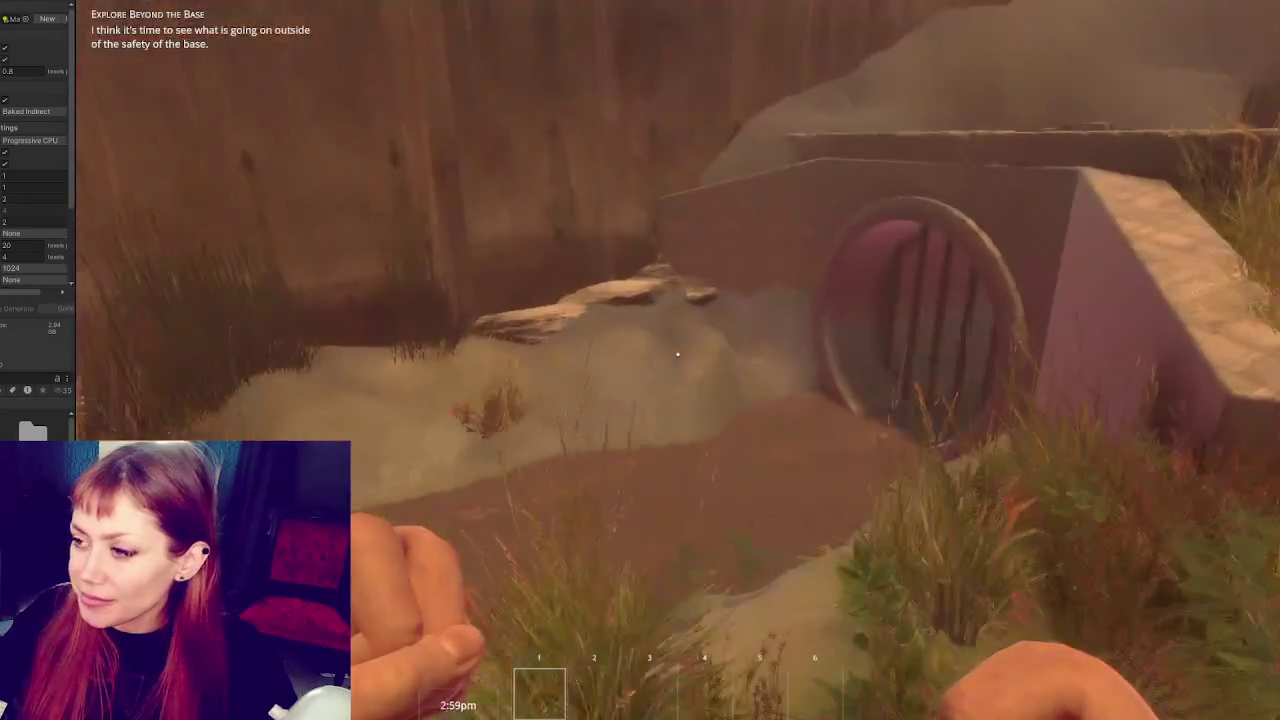
{"action": "key", "text": "w"}
{"action": "key", "text": "w"}
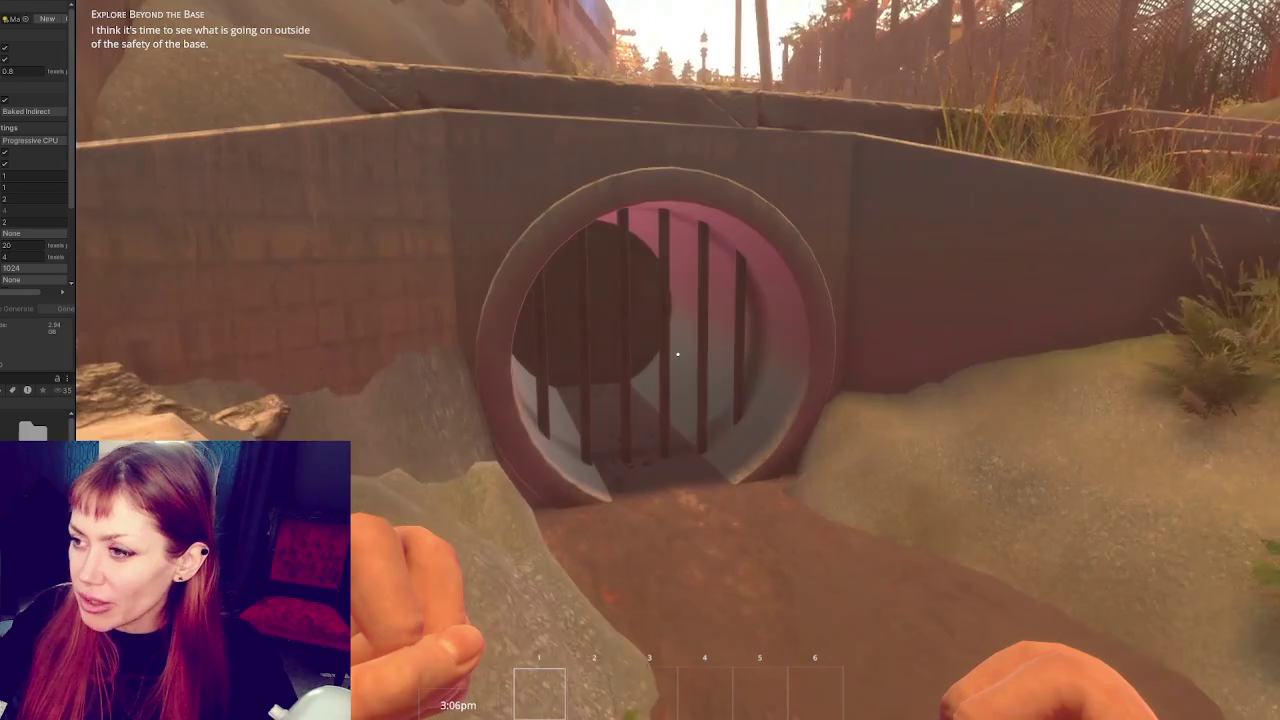
{"action": "key", "text": "w"}
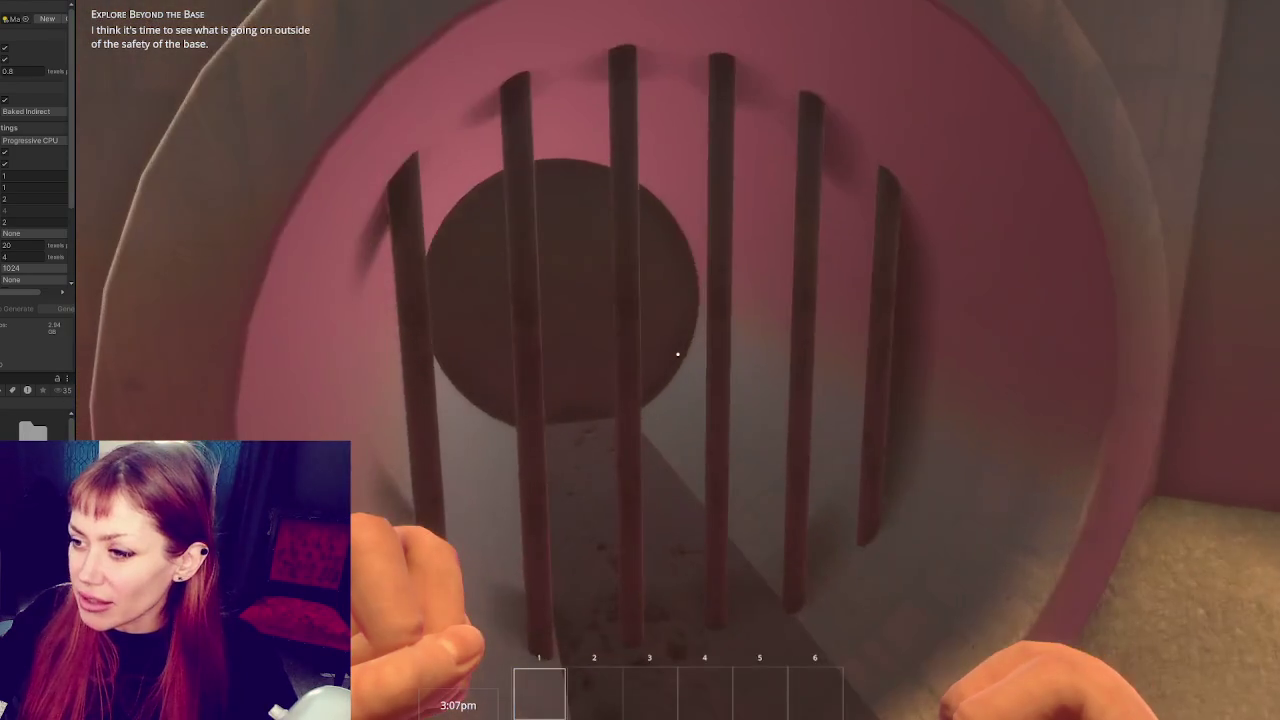
{"action": "key", "text": "s"}
{"action": "key", "text": "s"}
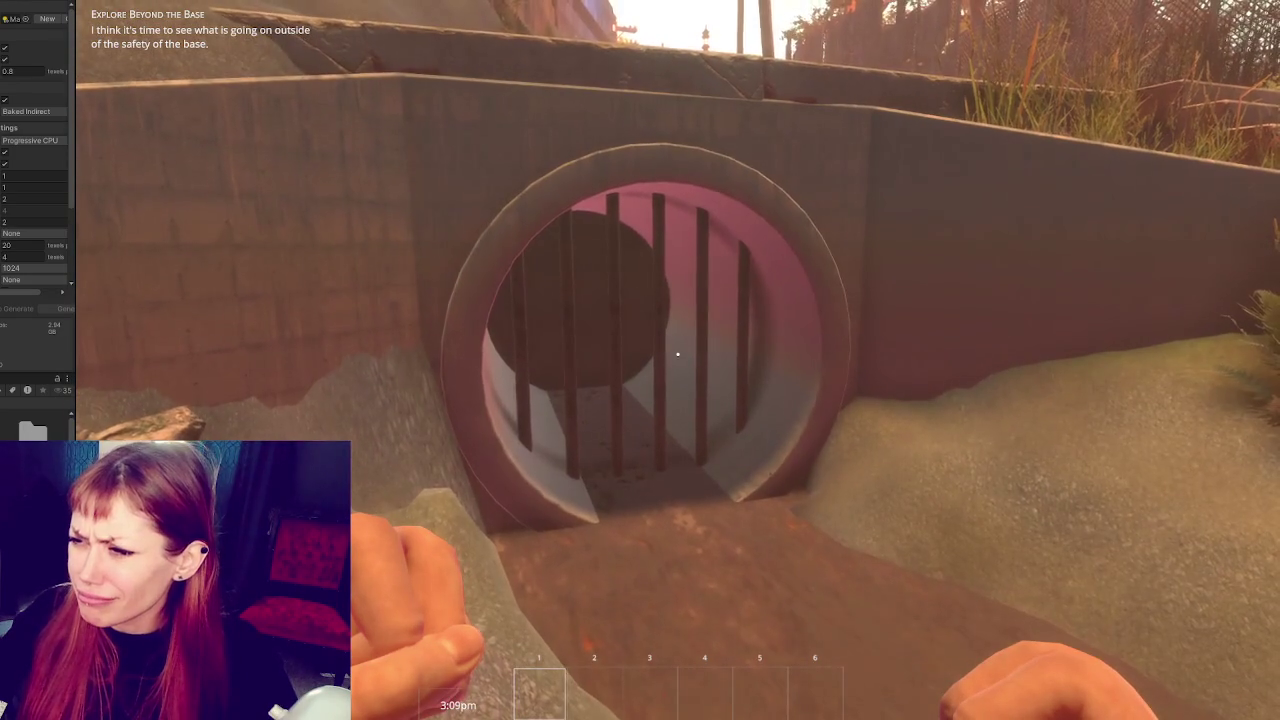
{"action": "key", "text": "a"}
{"action": "key", "text": "d"}
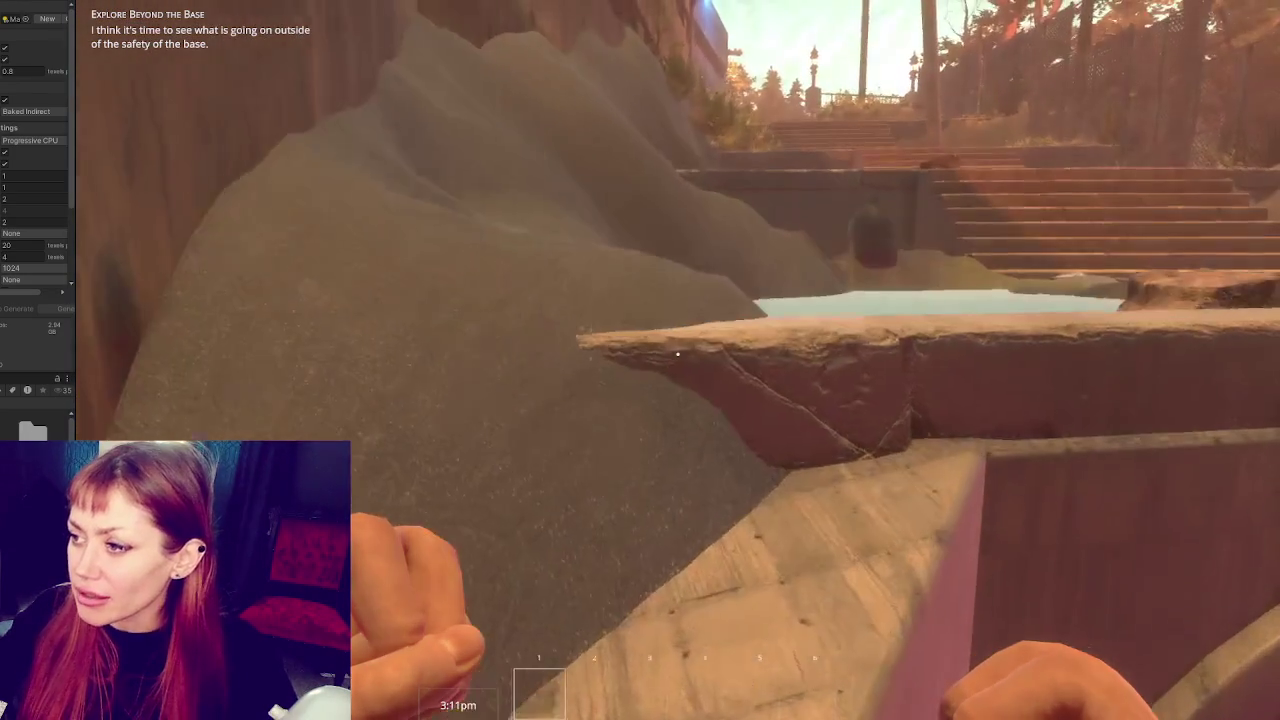
{"action": "key", "text": "w"}
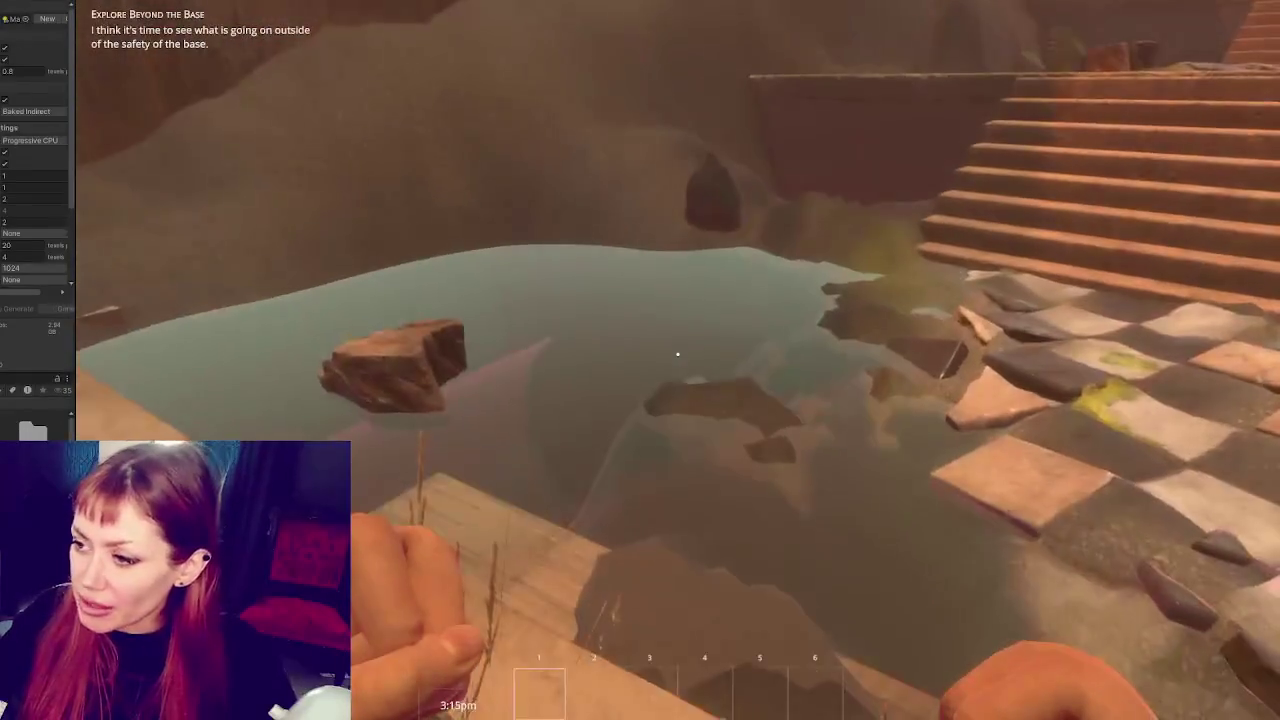
{"action": "key", "text": "Escape"}
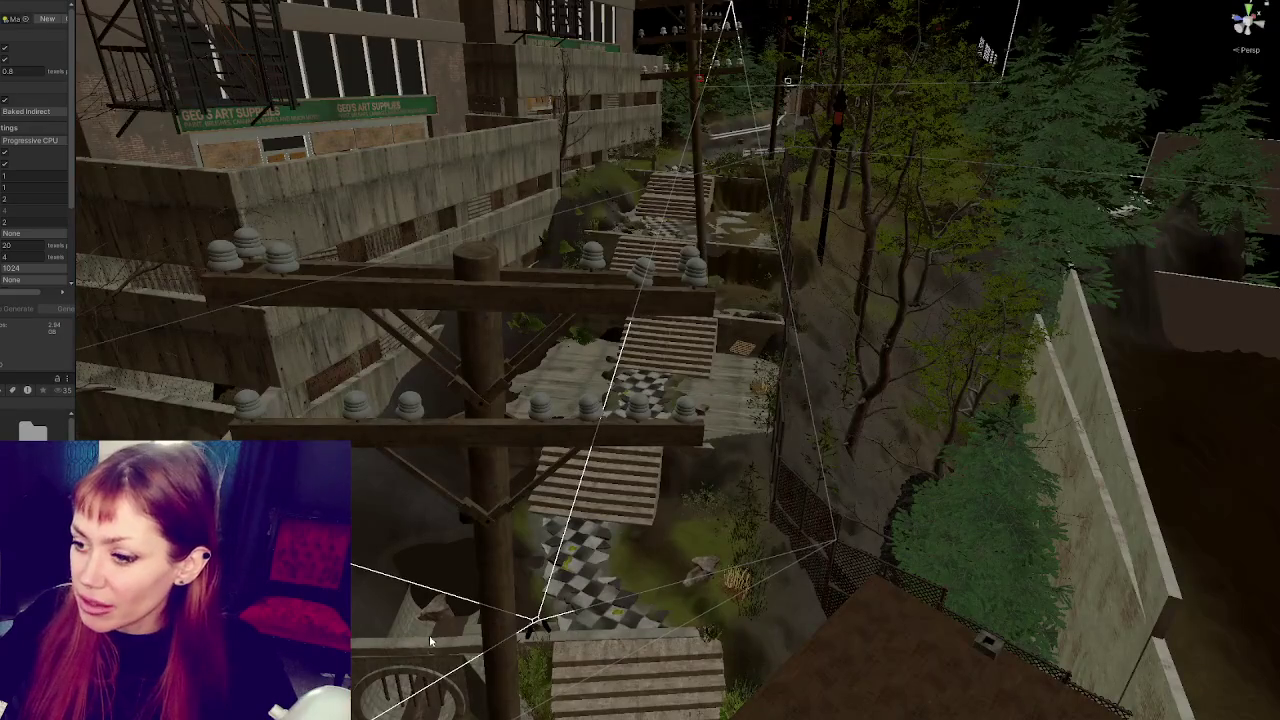
Select and frame the ground-and-stair mesh, then set its Base Map colour alpha to 255
{"action": "left_click", "coordinate": [423, 624]}
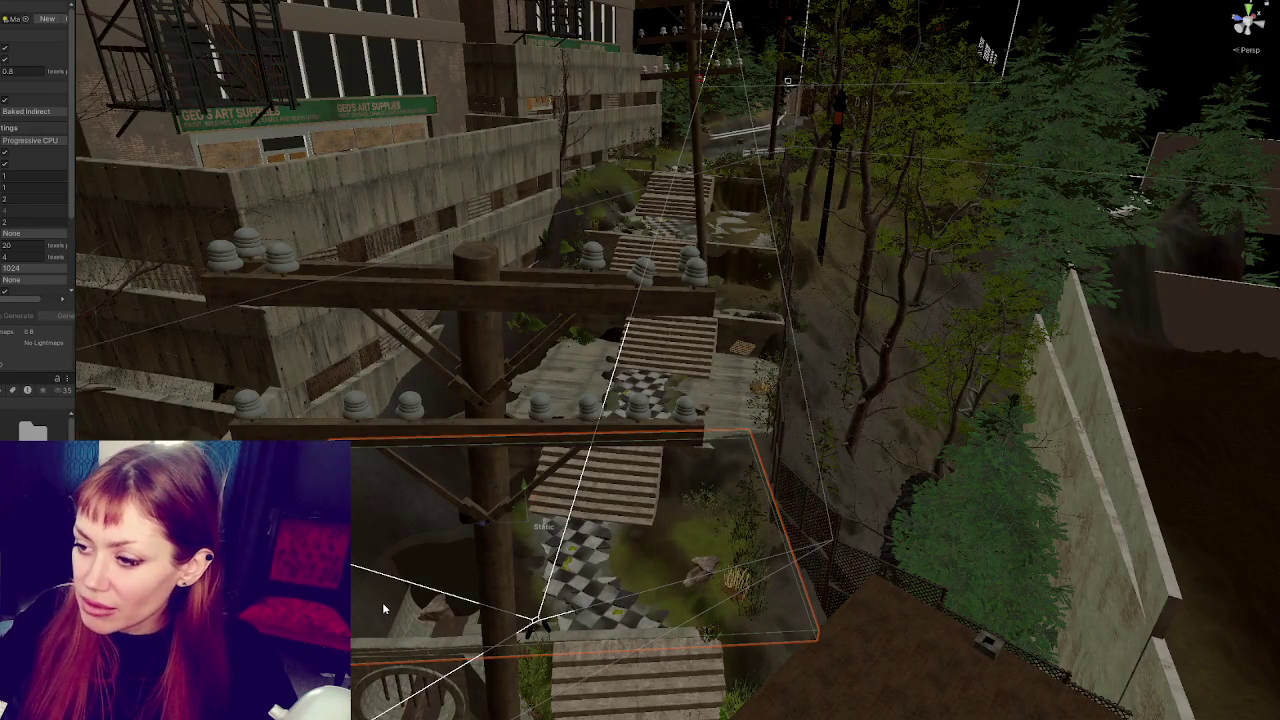
{"action": "key", "text": "f"}
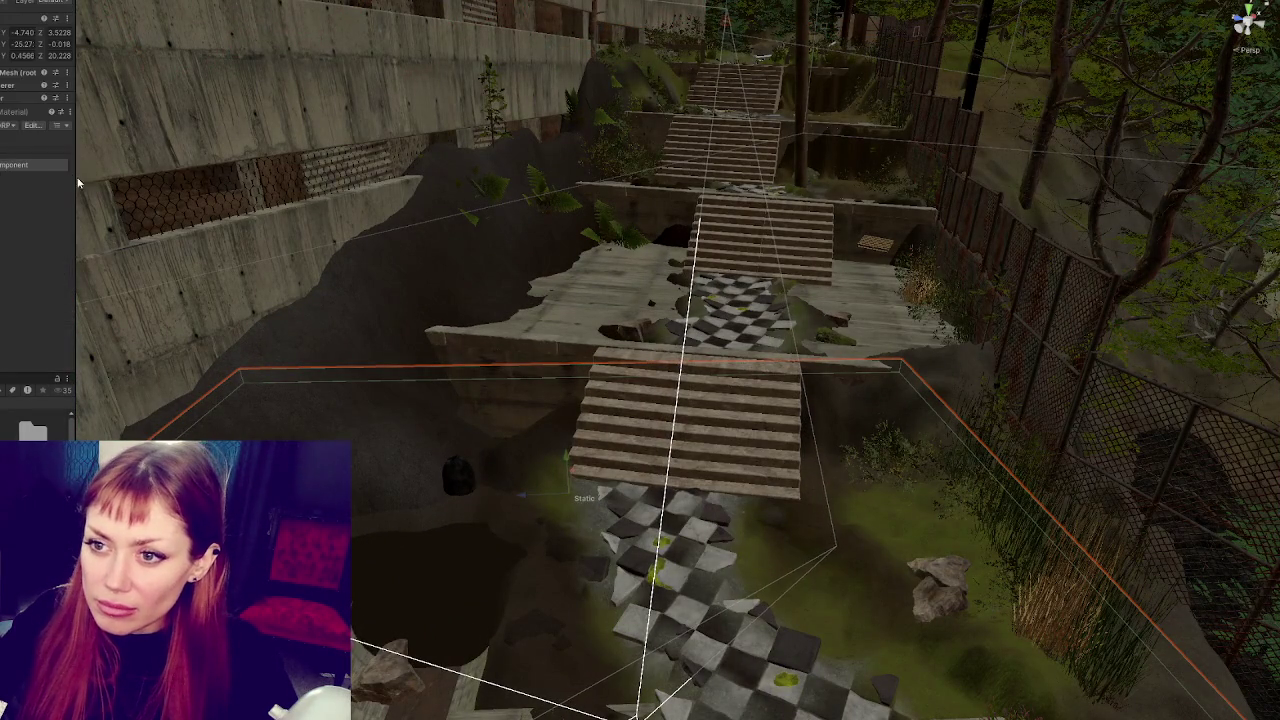
{"action": "left_click_drag", "start_coordinate": [76, 250], "coordinate": [183, 250]}
{"action": "scroll", "coordinate": [103, 263], "scroll_direction": "down", "scroll_amount": 8}
{"action": "left_click", "coordinate": [117, 120]}
{"action": "left_click_drag", "start_coordinate": [205, 348], "coordinate": [327, 363]}
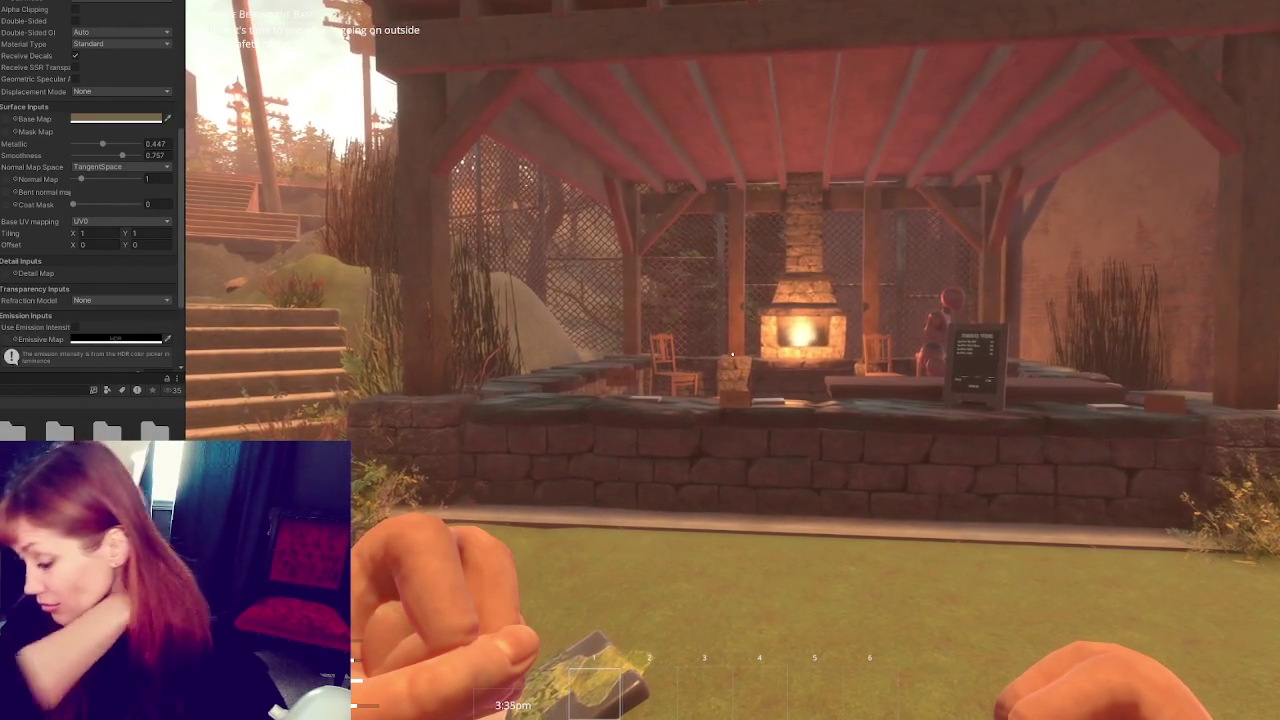
Stop playtesting and fly the Scene camera over to the hearth shelter and gazebo area
{"action": "key", "text": "Escape"}
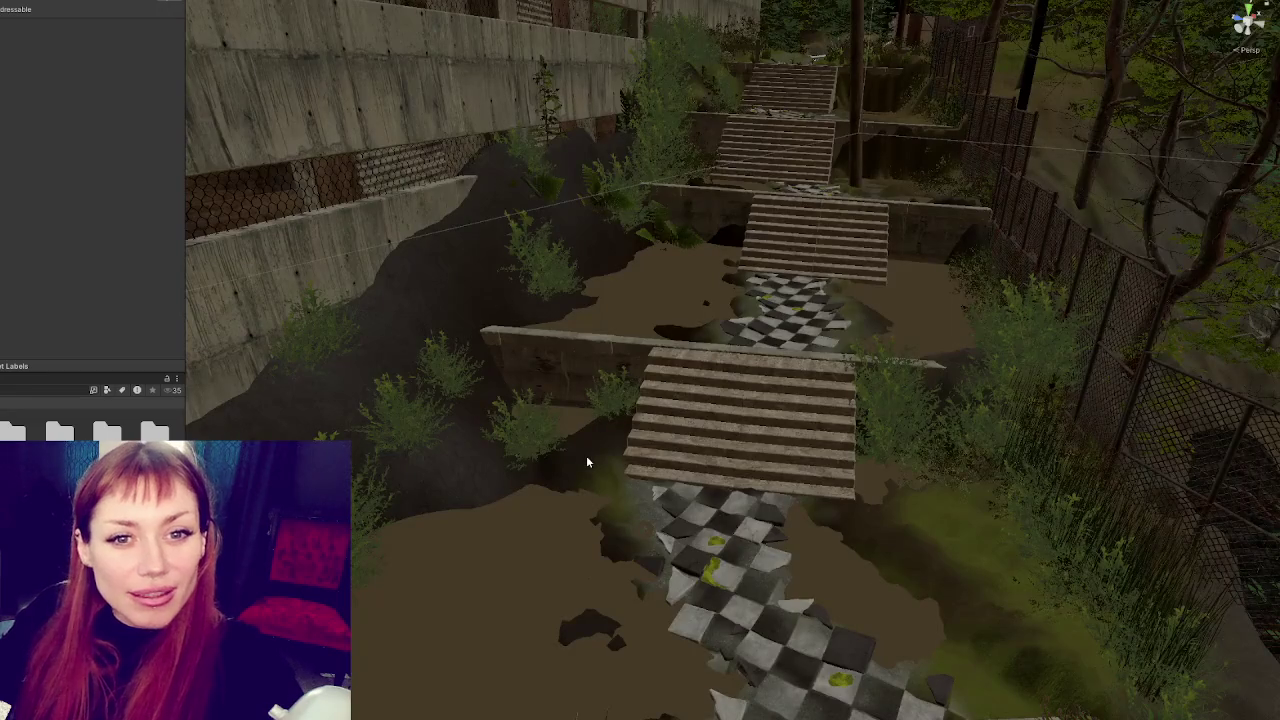
{"action": "mouse_move", "coordinate": [586, 462]}
{"action": "left_mouse_down"}
{"action": "mouse_move", "coordinate": [498, 390]}
{"action": "mouse_move", "coordinate": [727, 449]}
{"action": "mouse_move", "coordinate": [270, 335]}
{"action": "mouse_move", "coordinate": [323, 391]}
{"action": "left_mouse_up"}
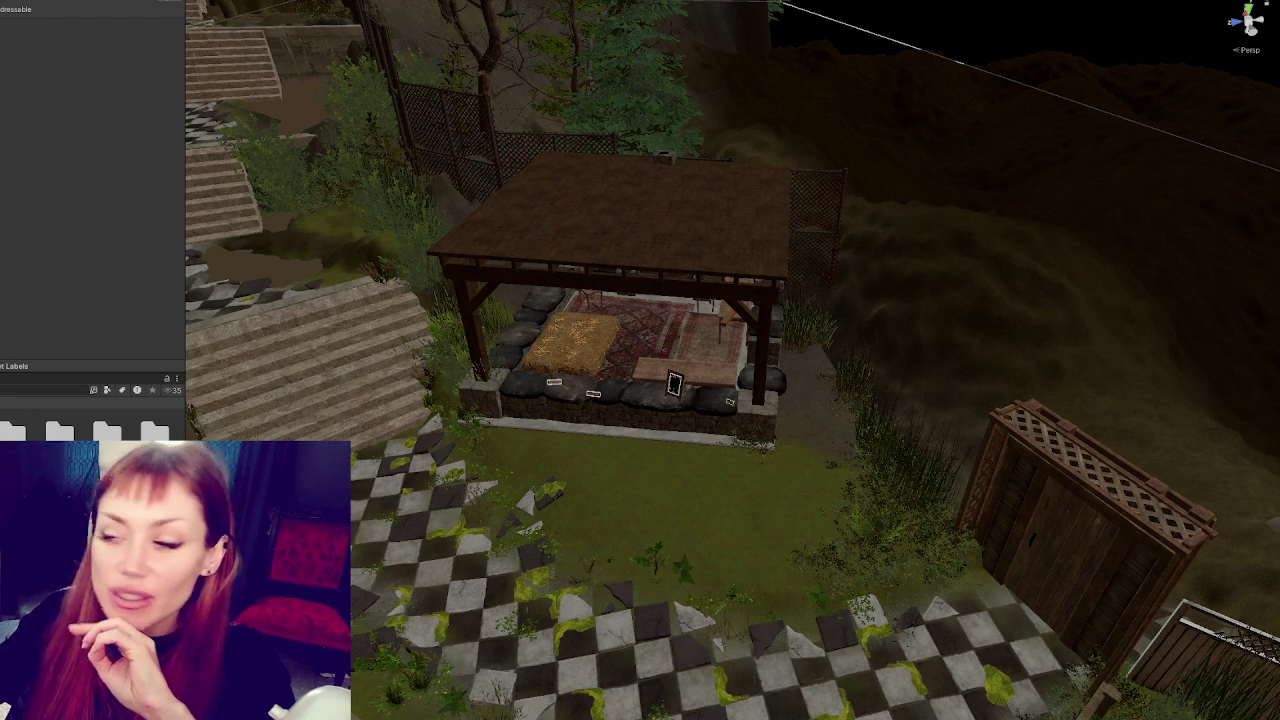
Zoom in on the dirt-path spring riders, select the right-hand one, and zoom back out
{"action": "scroll", "coordinate": [938, 520], "scroll_direction": "down", "scroll_amount": 3}
{"action": "scroll", "coordinate": [662, 418], "scroll_direction": "down", "scroll_amount": 5}
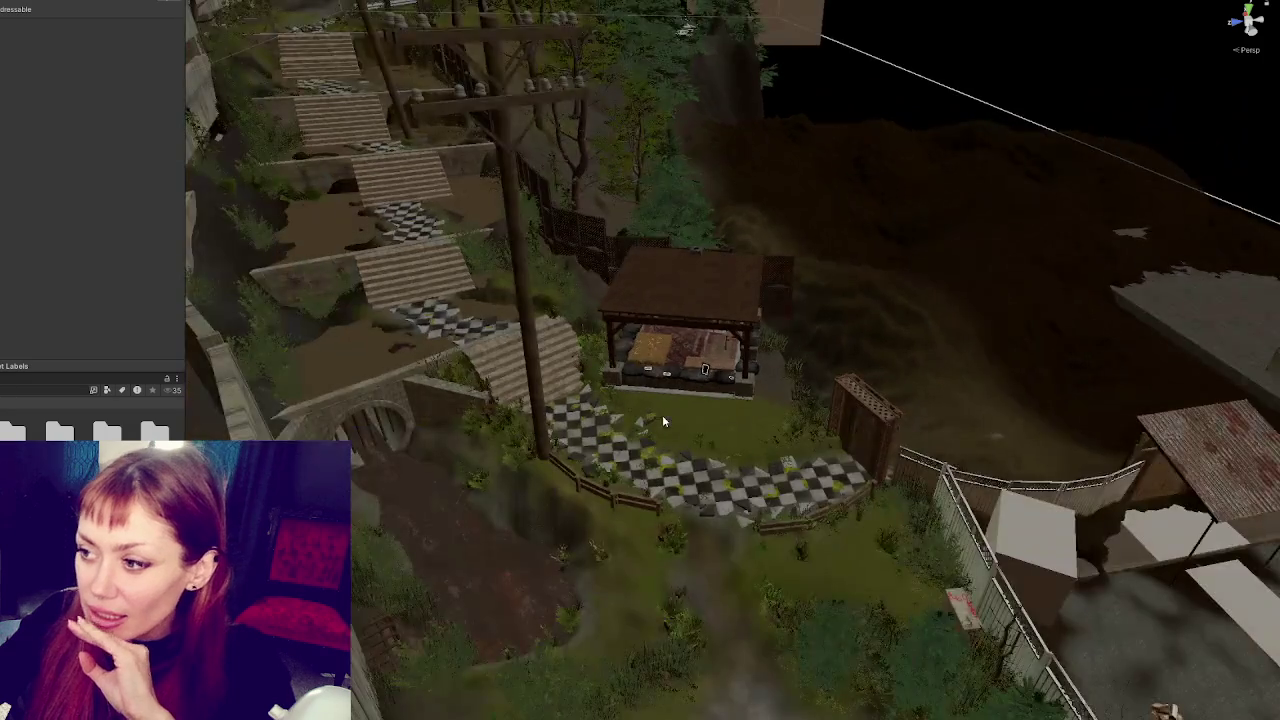
{"action": "scroll", "coordinate": [662, 415], "scroll_direction": "down", "scroll_amount": 3}
{"action": "scroll", "coordinate": [697, 396], "scroll_direction": "up", "scroll_amount": 5}
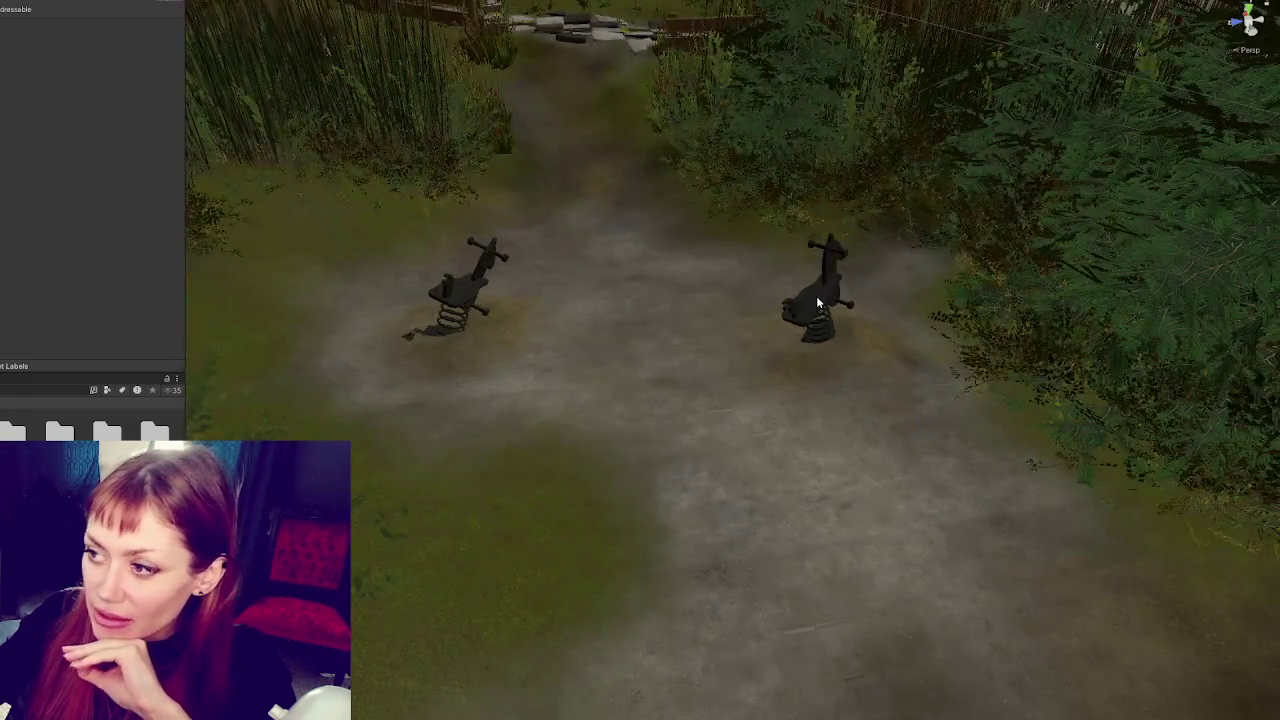
{"action": "left_click", "coordinate": [817, 300]}
{"action": "scroll", "coordinate": [816, 301], "scroll_direction": "up", "scroll_amount": 3}
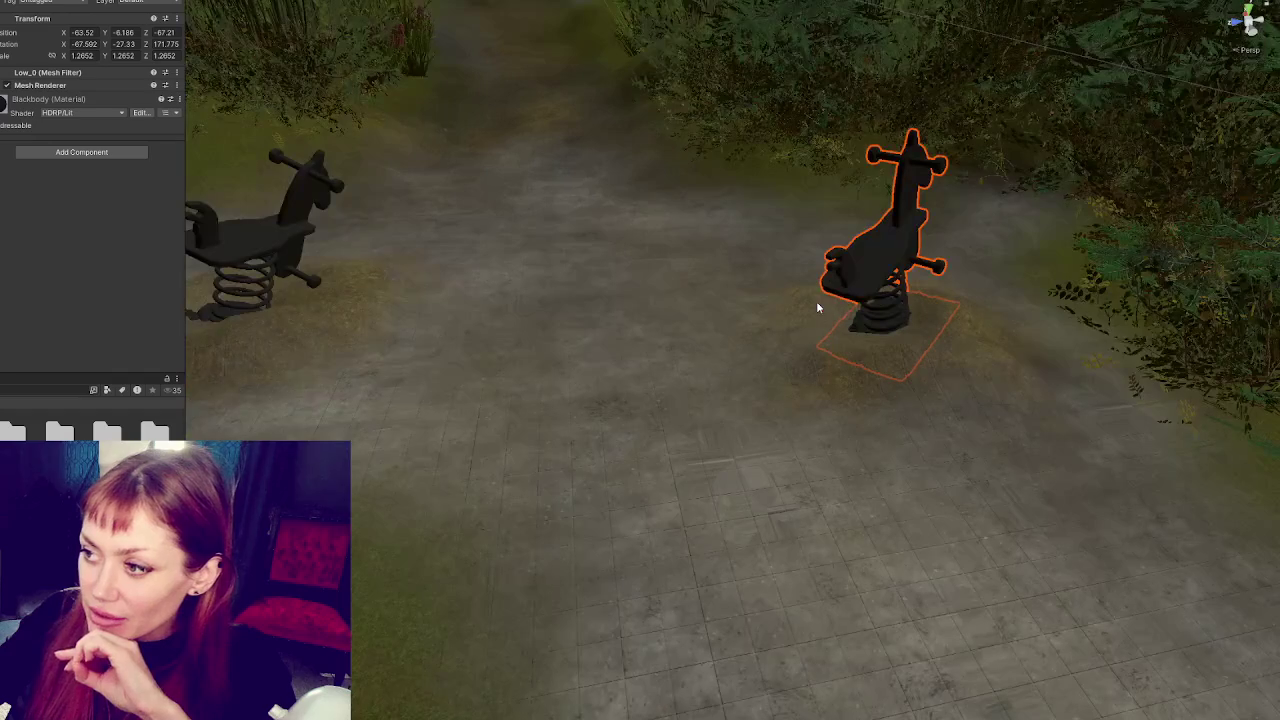
{"action": "scroll", "coordinate": [963, 321], "scroll_direction": "down", "scroll_amount": 3}
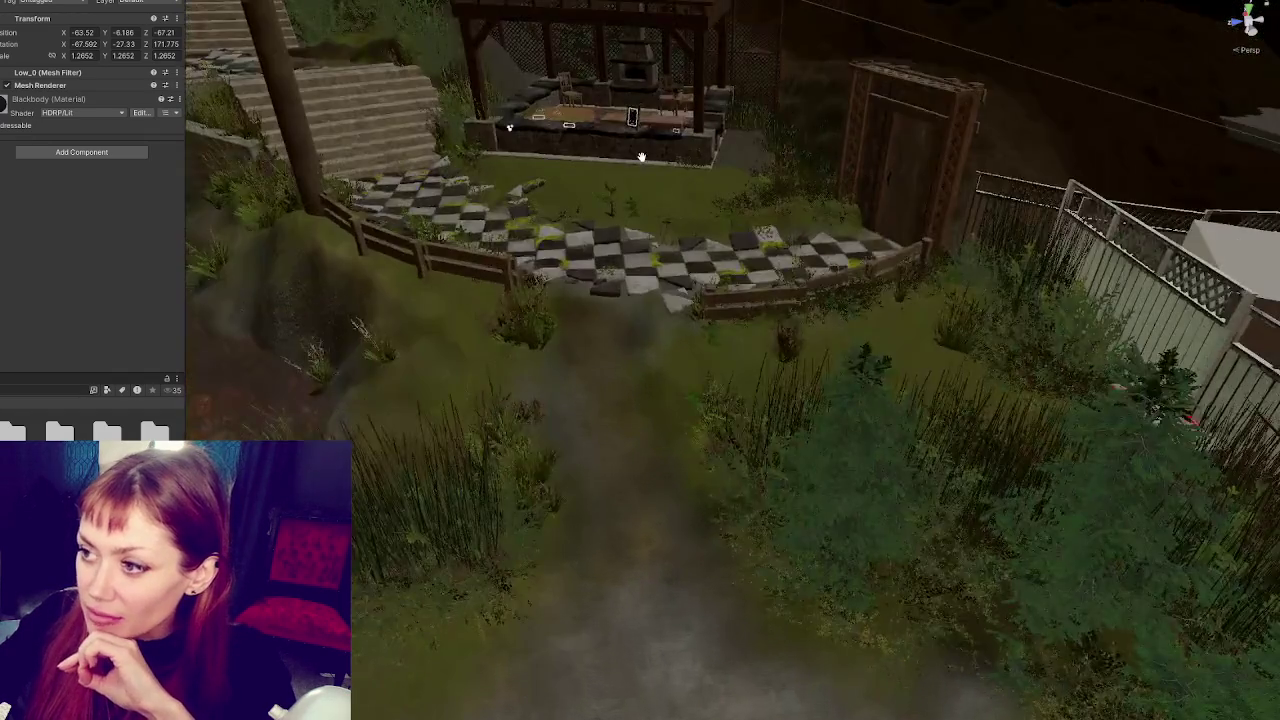
{"action": "scroll", "coordinate": [641, 157], "scroll_direction": "down", "scroll_amount": 3}
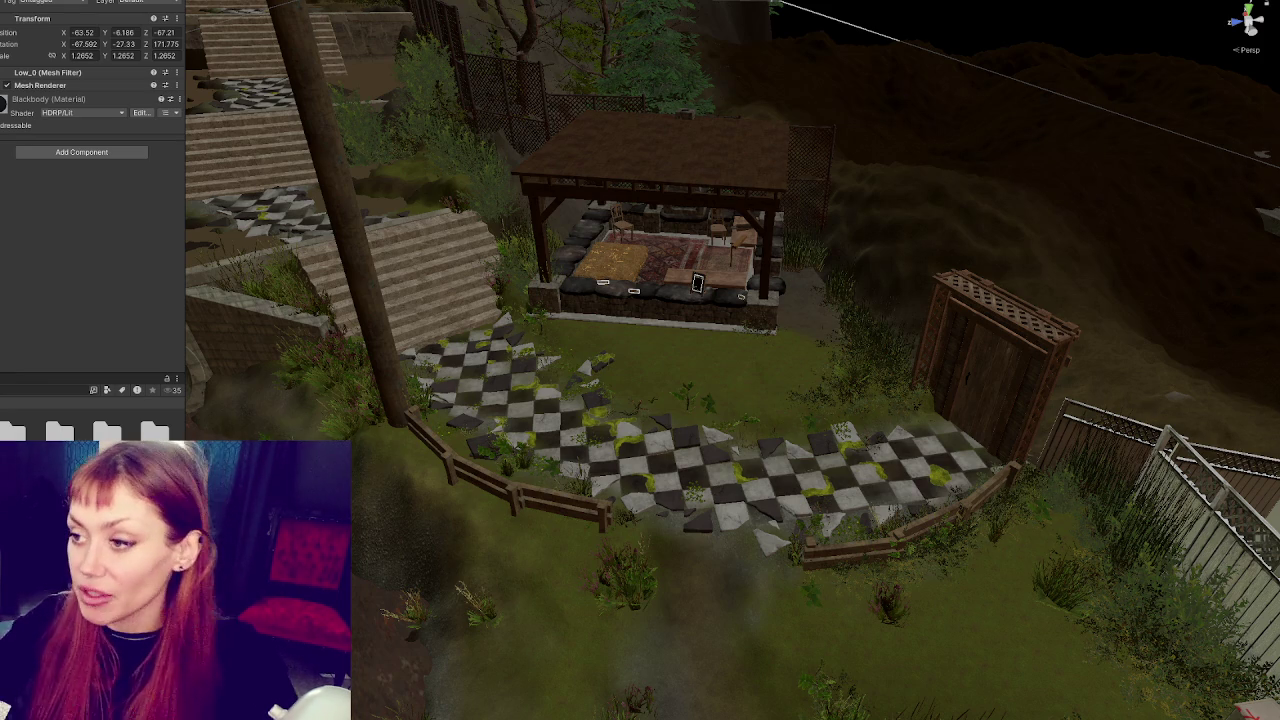
Orbit and zoom from above the fence and trees down to the broken checkered path
{"action": "left_click_drag", "start_coordinate": [800, 340], "coordinate": [821, 336]}
{"action": "scroll", "coordinate": [666, 366], "scroll_direction": "down", "scroll_amount": 10}
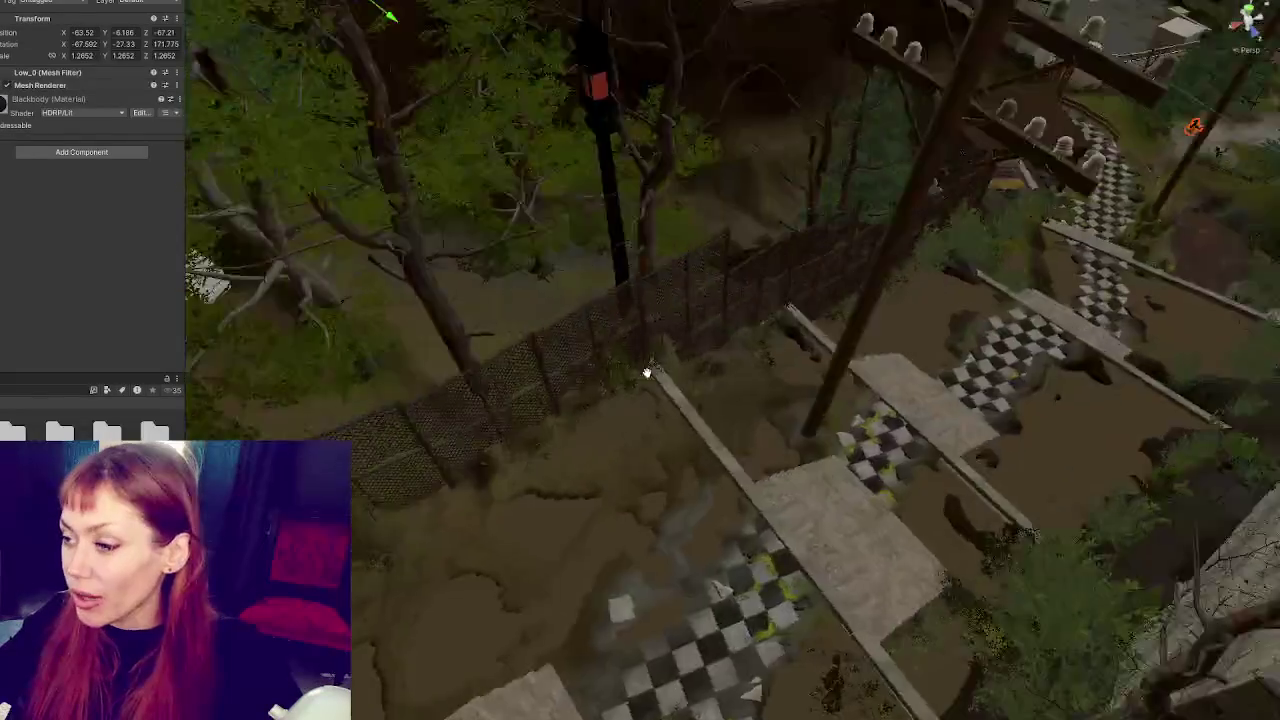
{"action": "scroll", "coordinate": [650, 386], "scroll_direction": "up", "scroll_amount": 3}
{"action": "mouse_move", "coordinate": [688, 392]}
{"action": "left_mouse_down"}
{"action": "mouse_move", "coordinate": [530, 464]}
{"action": "mouse_move", "coordinate": [735, 318]}
{"action": "mouse_move", "coordinate": [843, 313]}
{"action": "mouse_move", "coordinate": [816, 294]}
{"action": "left_mouse_up"}
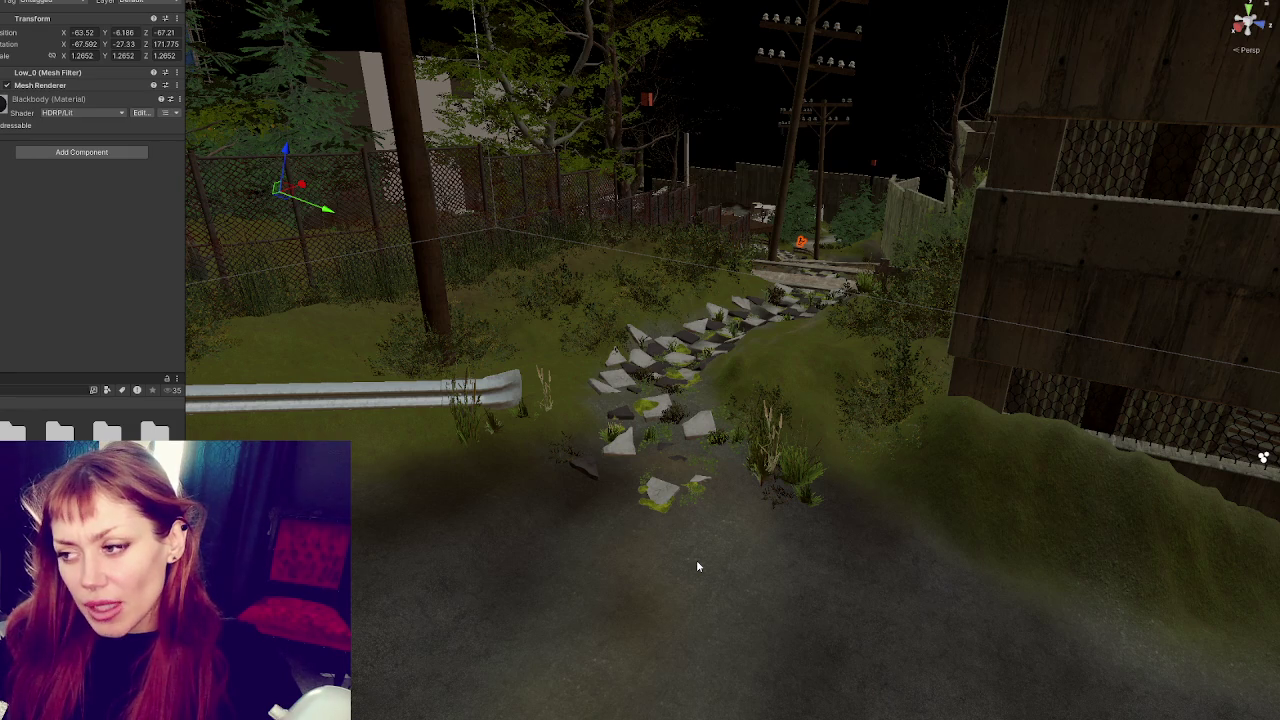
Select the Sewer pipe mesh, with its rusted-metal and dirty-concrete materials, and orbit close around it
{"action": "scroll", "coordinate": [995, 285], "scroll_direction": "down", "scroll_amount": 10}
{"action": "left_click_drag", "start_coordinate": [960, 290], "coordinate": [708, 291]}
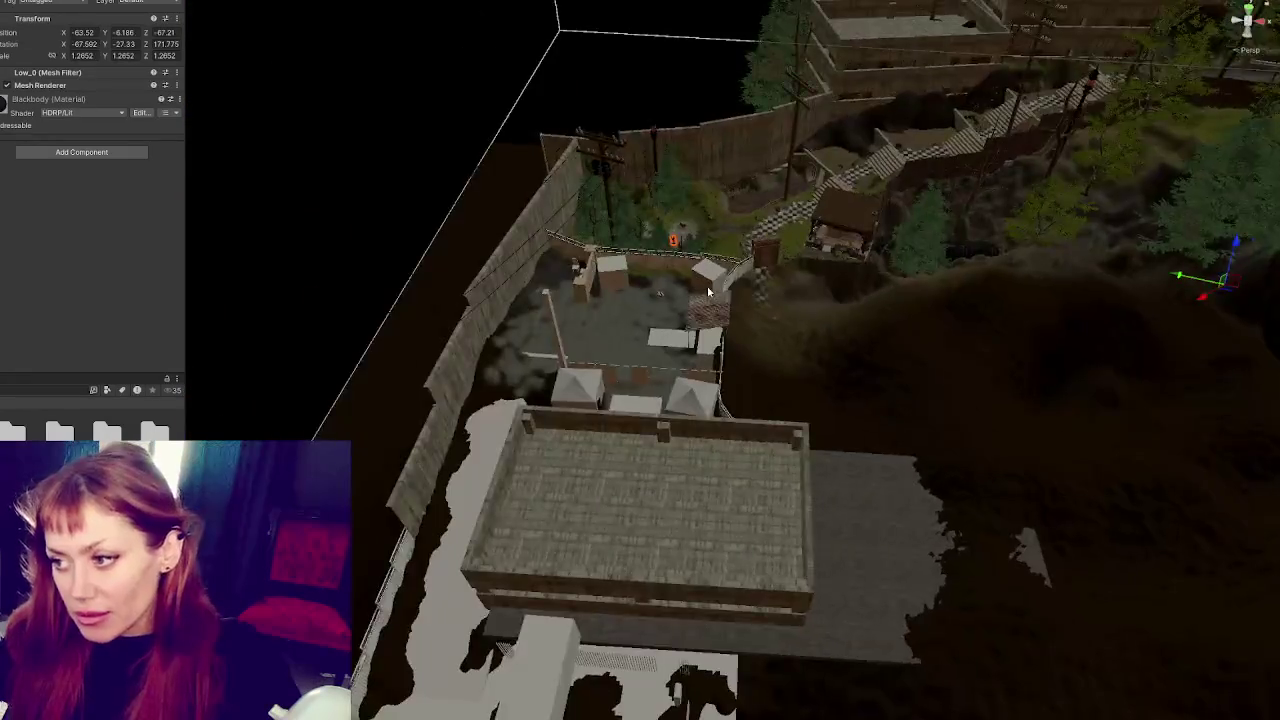
{"action": "scroll", "coordinate": [708, 291], "scroll_direction": "up", "scroll_amount": 10}
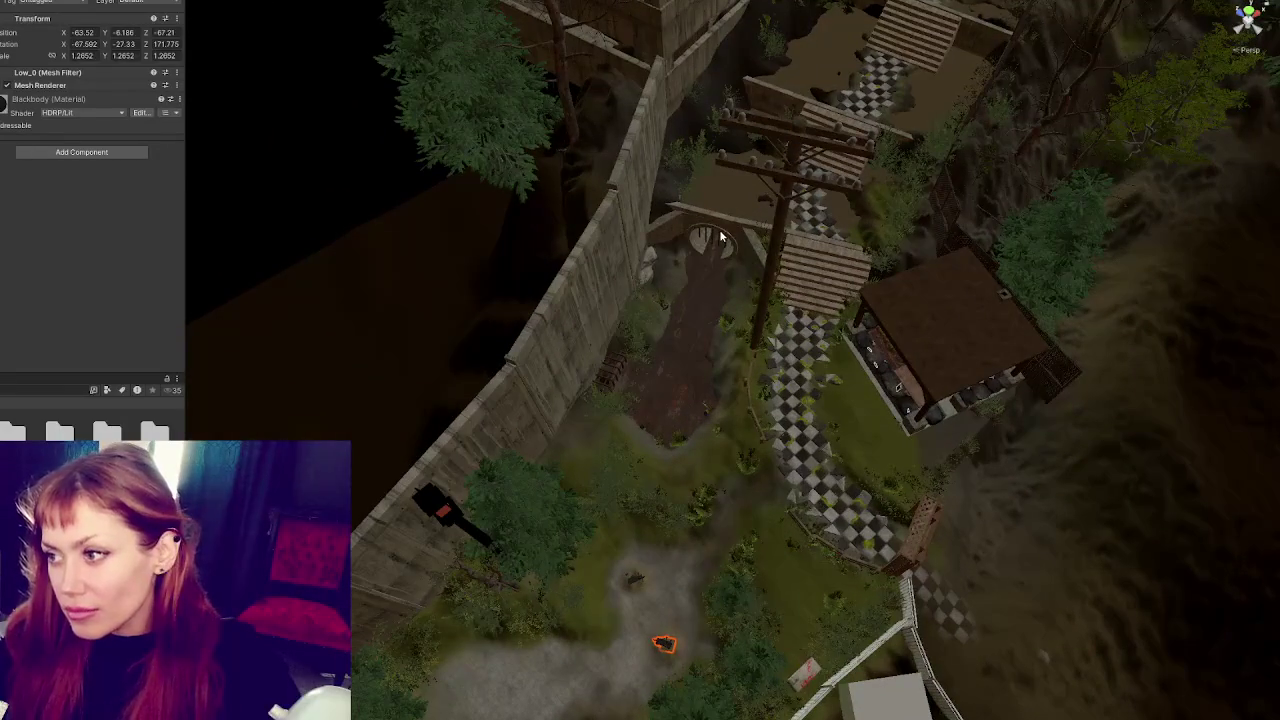
{"action": "left_click", "coordinate": [720, 237]}
{"action": "key", "text": "f"}
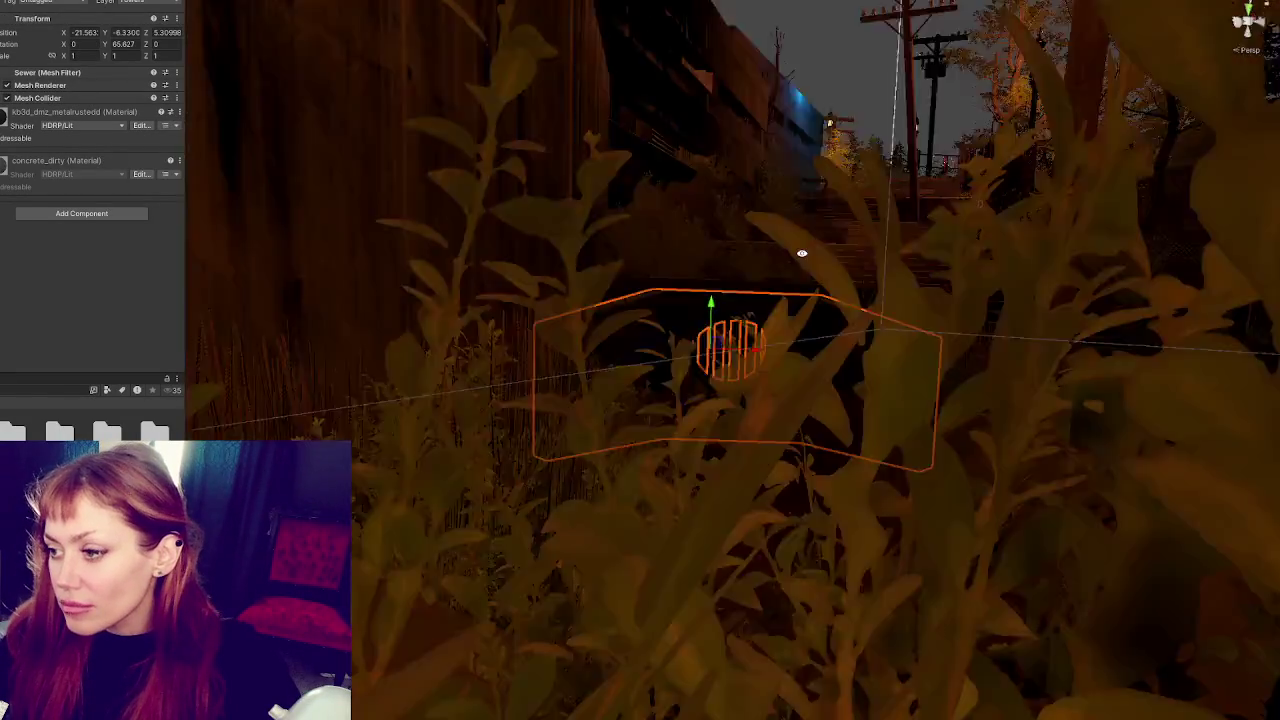
{"action": "mouse_move", "coordinate": [801, 253]}
{"action": "left_mouse_down"}
{"action": "mouse_move", "coordinate": [788, 316]}
{"action": "mouse_move", "coordinate": [834, 331]}
{"action": "mouse_move", "coordinate": [672, 240]}
{"action": "mouse_move", "coordinate": [720, 251]}
{"action": "mouse_move", "coordinate": [763, 289]}
{"action": "mouse_move", "coordinate": [686, 288]}
{"action": "mouse_move", "coordinate": [571, 214]}
{"action": "mouse_move", "coordinate": [451, 334]}
{"action": "mouse_move", "coordinate": [517, 597]}
{"action": "mouse_move", "coordinate": [547, 265]}
{"action": "mouse_move", "coordinate": [594, 157]}
{"action": "mouse_move", "coordinate": [620, 200]}
{"action": "mouse_move", "coordinate": [602, 282]}
{"action": "mouse_move", "coordinate": [620, 286]}
{"action": "left_mouse_up"}
{"action": "mouse_move", "coordinate": [661, 347]}
{"action": "left_mouse_down"}
{"action": "mouse_move", "coordinate": [820, 283]}
{"action": "mouse_move", "coordinate": [810, 288]}
{"action": "left_mouse_up"}
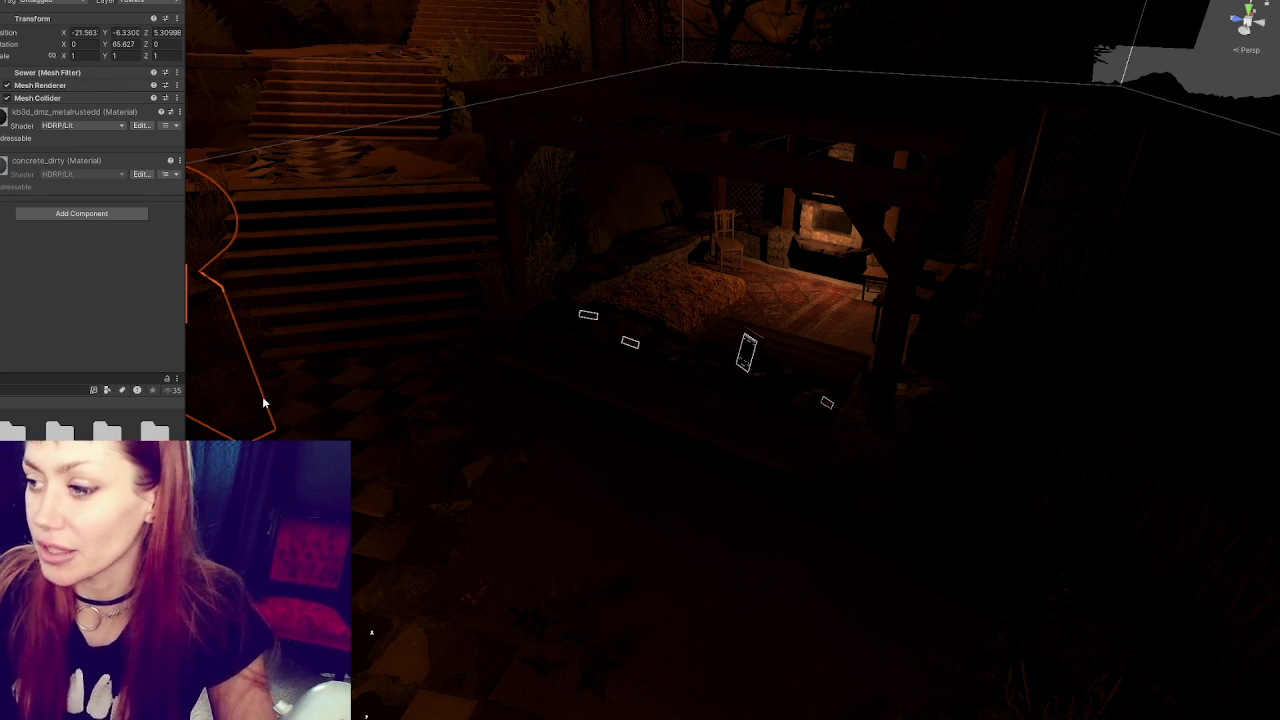
Select the Light Probe Group by the fireplace and frame its probe network over the hearth shelter
{"action": "mouse_move", "coordinate": [526, 314]}
{"action": "left_mouse_down"}
{"action": "mouse_move", "coordinate": [623, 306]}
{"action": "mouse_move", "coordinate": [569, 307]}
{"action": "mouse_move", "coordinate": [746, 267]}
{"action": "left_mouse_up"}
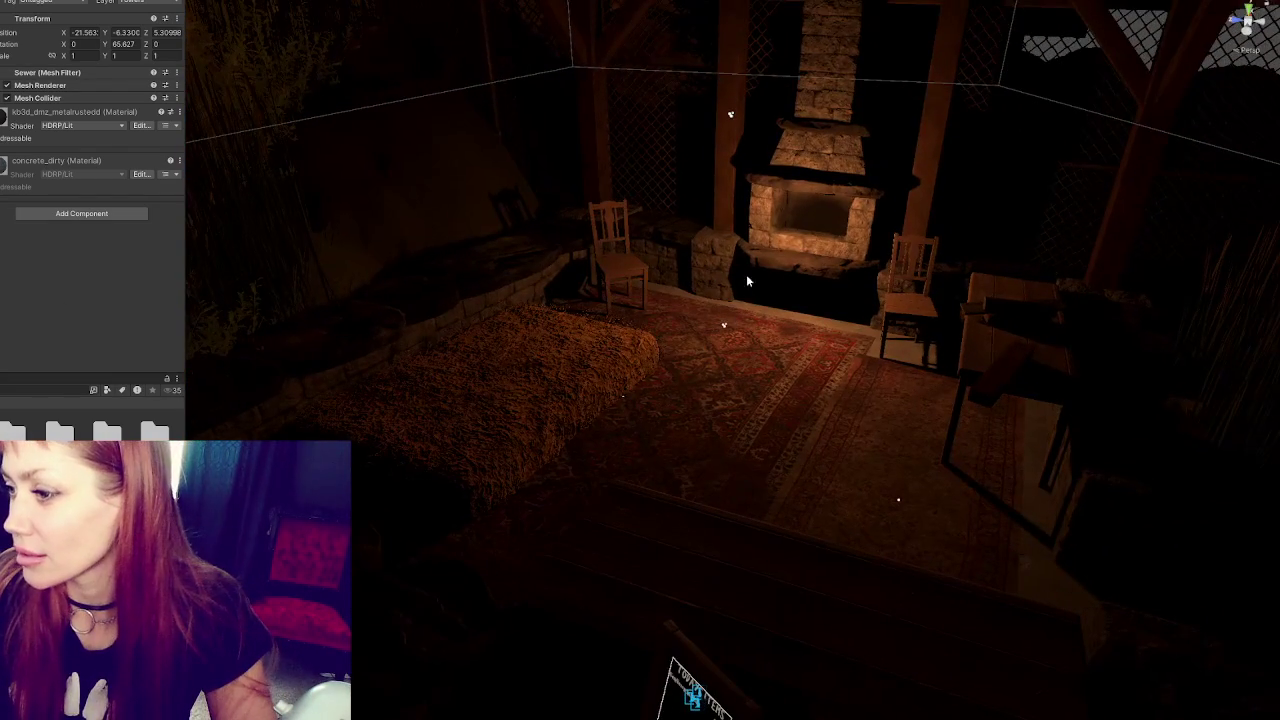
{"action": "left_click", "coordinate": [726, 330]}
{"action": "mouse_move", "coordinate": [726, 330]}
{"action": "left_mouse_down"}
{"action": "mouse_move", "coordinate": [726, 310]}
{"action": "mouse_move", "coordinate": [737, 317]}
{"action": "mouse_move", "coordinate": [680, 309]}
{"action": "mouse_move", "coordinate": [760, 286]}
{"action": "mouse_move", "coordinate": [666, 289]}
{"action": "mouse_move", "coordinate": [735, 290]}
{"action": "mouse_move", "coordinate": [843, 329]}
{"action": "mouse_move", "coordinate": [694, 277]}
{"action": "mouse_move", "coordinate": [668, 296]}
{"action": "mouse_move", "coordinate": [760, 334]}
{"action": "mouse_move", "coordinate": [737, 300]}
{"action": "mouse_move", "coordinate": [680, 284]}
{"action": "mouse_move", "coordinate": [743, 300]}
{"action": "mouse_move", "coordinate": [727, 288]}
{"action": "mouse_move", "coordinate": [726, 181]}
{"action": "mouse_move", "coordinate": [772, 183]}
{"action": "left_mouse_up"}
{"action": "key", "text": "f"}
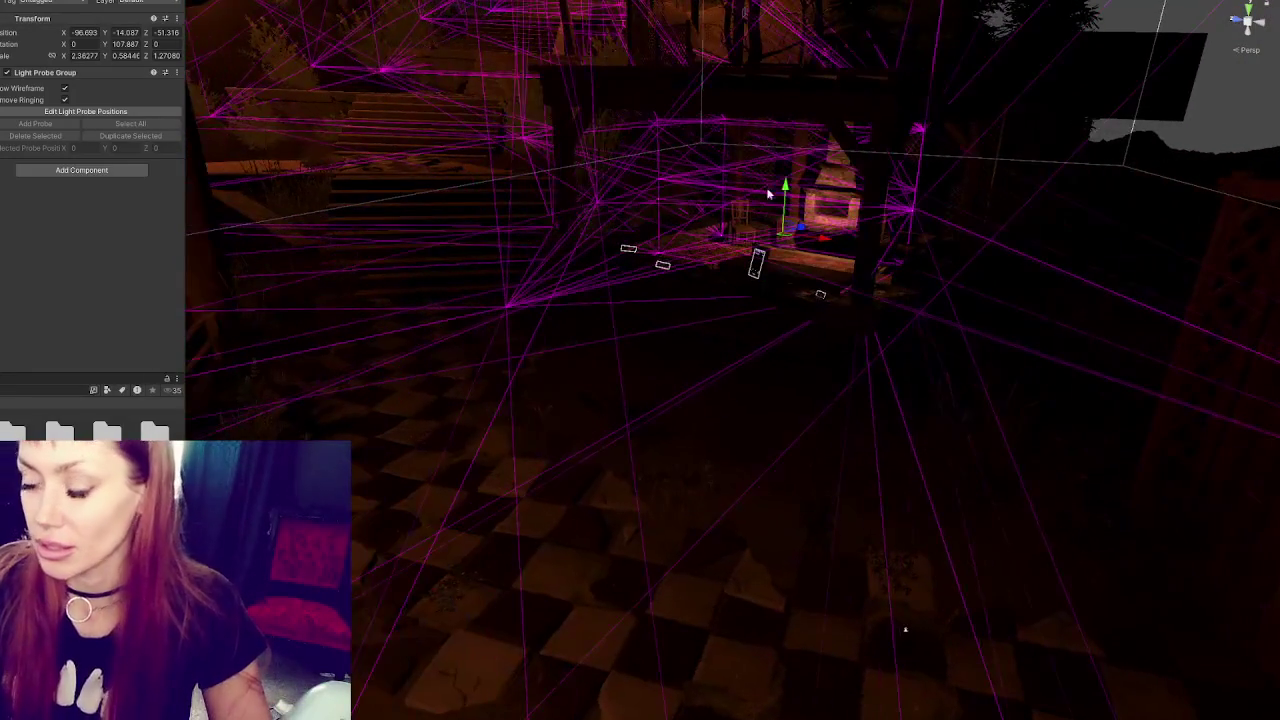
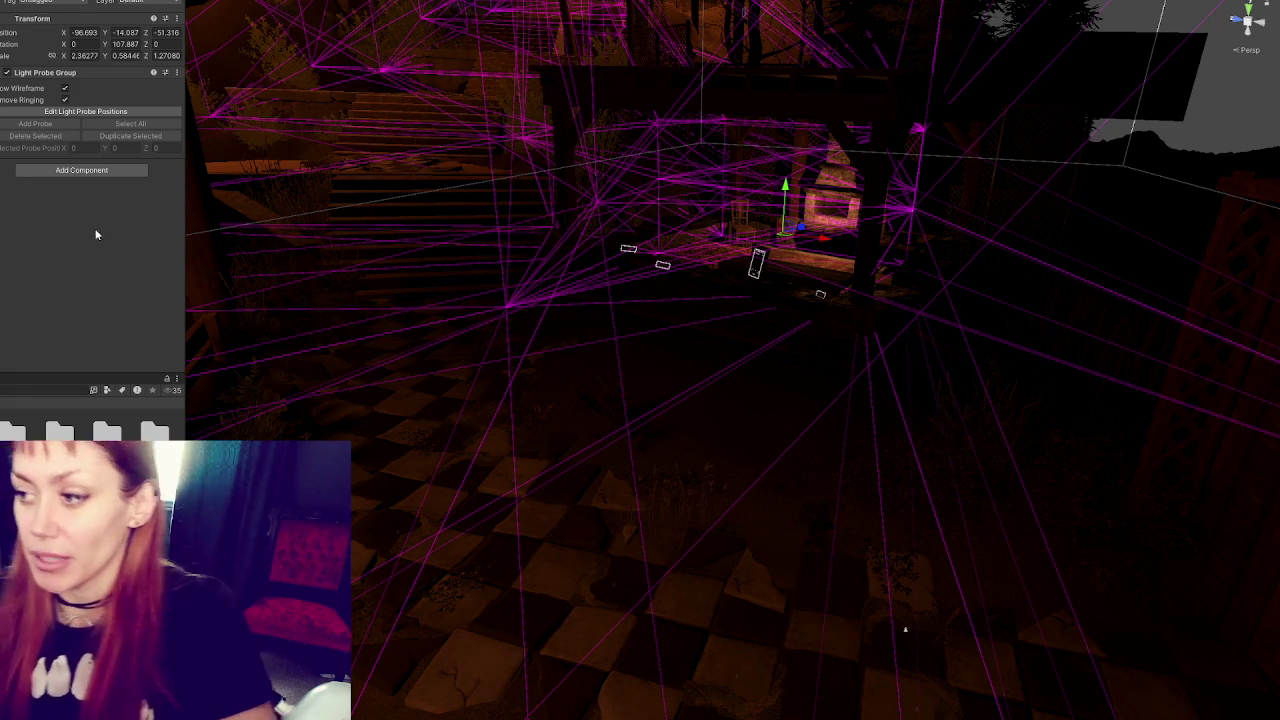
Frame the bush at the right of the lawn beside the fence and trees
{"action": "mouse_move", "coordinate": [560, 452]}
{"action": "left_mouse_down"}
{"action": "mouse_move", "coordinate": [571, 434]}
{"action": "mouse_move", "coordinate": [666, 466]}
{"action": "mouse_move", "coordinate": [569, 409]}
{"action": "mouse_move", "coordinate": [585, 421]}
{"action": "mouse_move", "coordinate": [700, 363]}
{"action": "mouse_move", "coordinate": [749, 357]}
{"action": "mouse_move", "coordinate": [712, 324]}
{"action": "mouse_move", "coordinate": [728, 350]}
{"action": "left_mouse_up"}
{"action": "scroll", "coordinate": [728, 350], "scroll_direction": "up", "scroll_amount": 5}
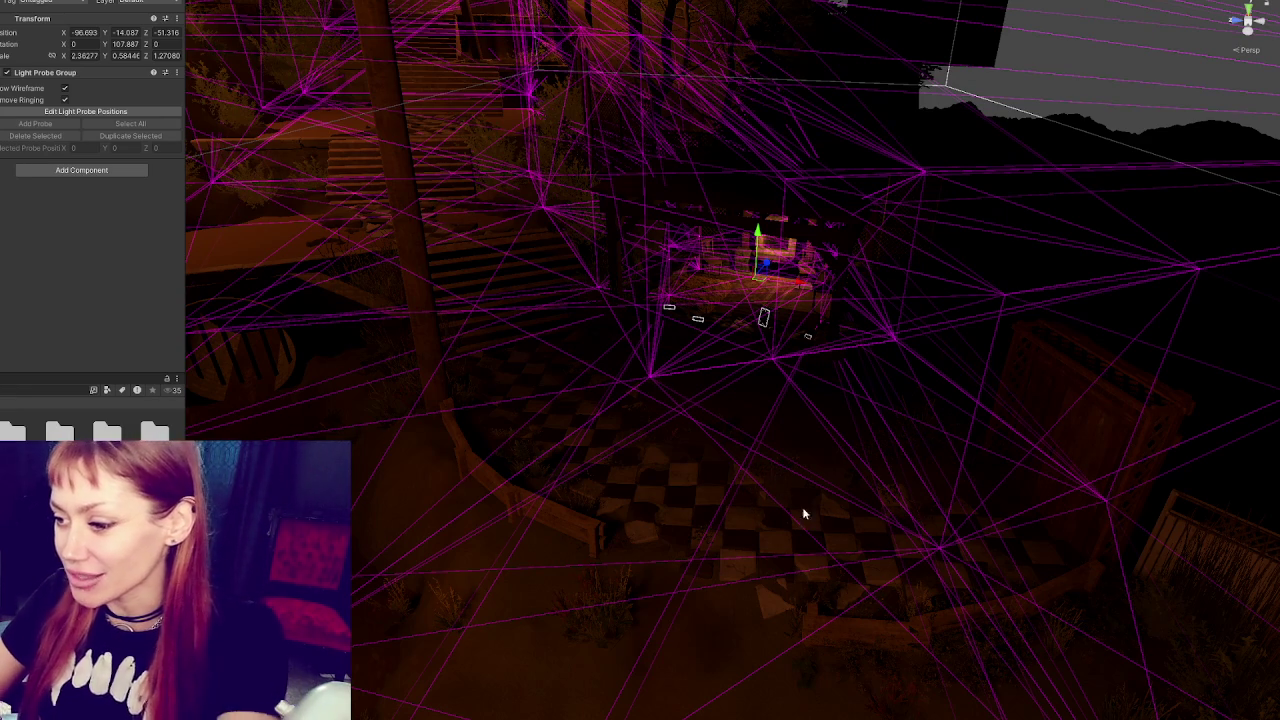
{"action": "scroll", "coordinate": [725, 498], "scroll_direction": "up", "scroll_amount": 3}
{"action": "left_click_drag", "start_coordinate": [726, 514], "coordinate": [868, 508]}
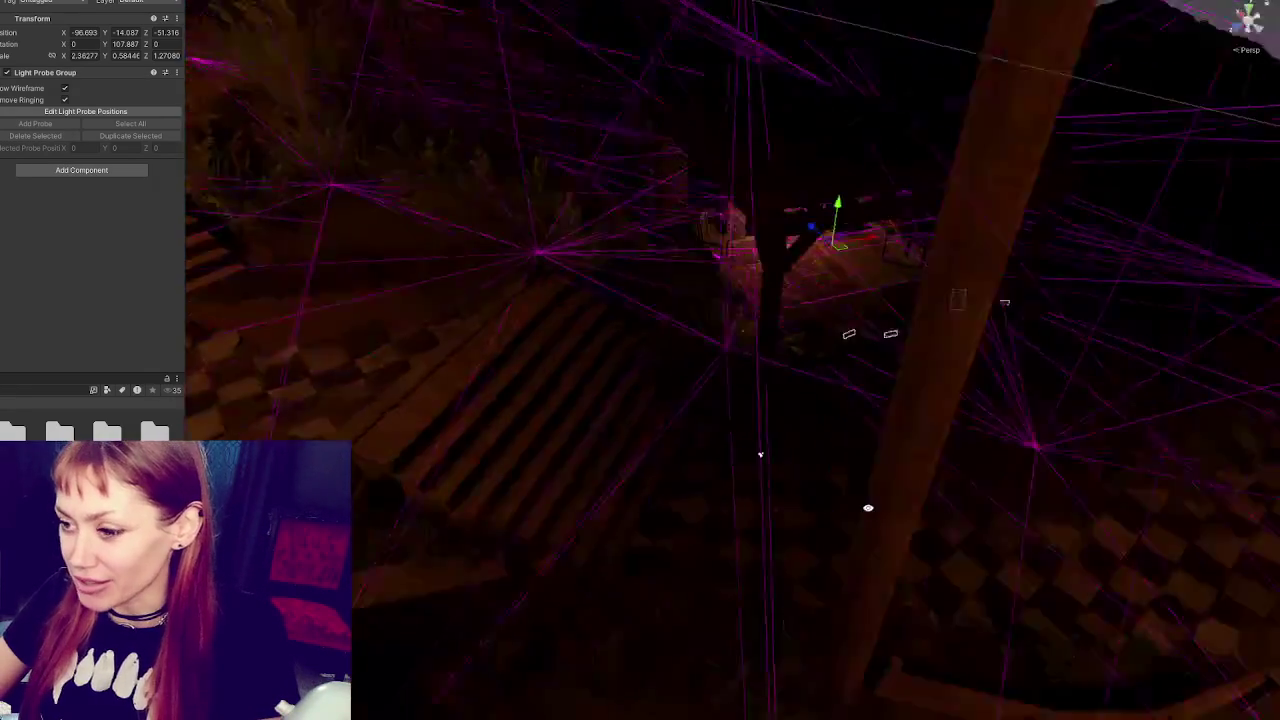
{"action": "mouse_move", "coordinate": [760, 454]}
{"action": "left_mouse_down"}
{"action": "mouse_move", "coordinate": [623, 377]}
{"action": "mouse_move", "coordinate": [740, 457]}
{"action": "mouse_move", "coordinate": [1012, 401]}
{"action": "left_mouse_up"}
{"action": "mouse_move", "coordinate": [590, 388]}
{"action": "left_mouse_down"}
{"action": "mouse_move", "coordinate": [971, 343]}
{"action": "mouse_move", "coordinate": [1099, 356]}
{"action": "mouse_move", "coordinate": [1085, 372]}
{"action": "left_mouse_up"}
{"action": "mouse_move", "coordinate": [963, 404]}
{"action": "left_mouse_down"}
{"action": "mouse_move", "coordinate": [1110, 400]}
{"action": "mouse_move", "coordinate": [1060, 377]}
{"action": "mouse_move", "coordinate": [1040, 400]}
{"action": "mouse_move", "coordinate": [1006, 366]}
{"action": "left_mouse_up"}
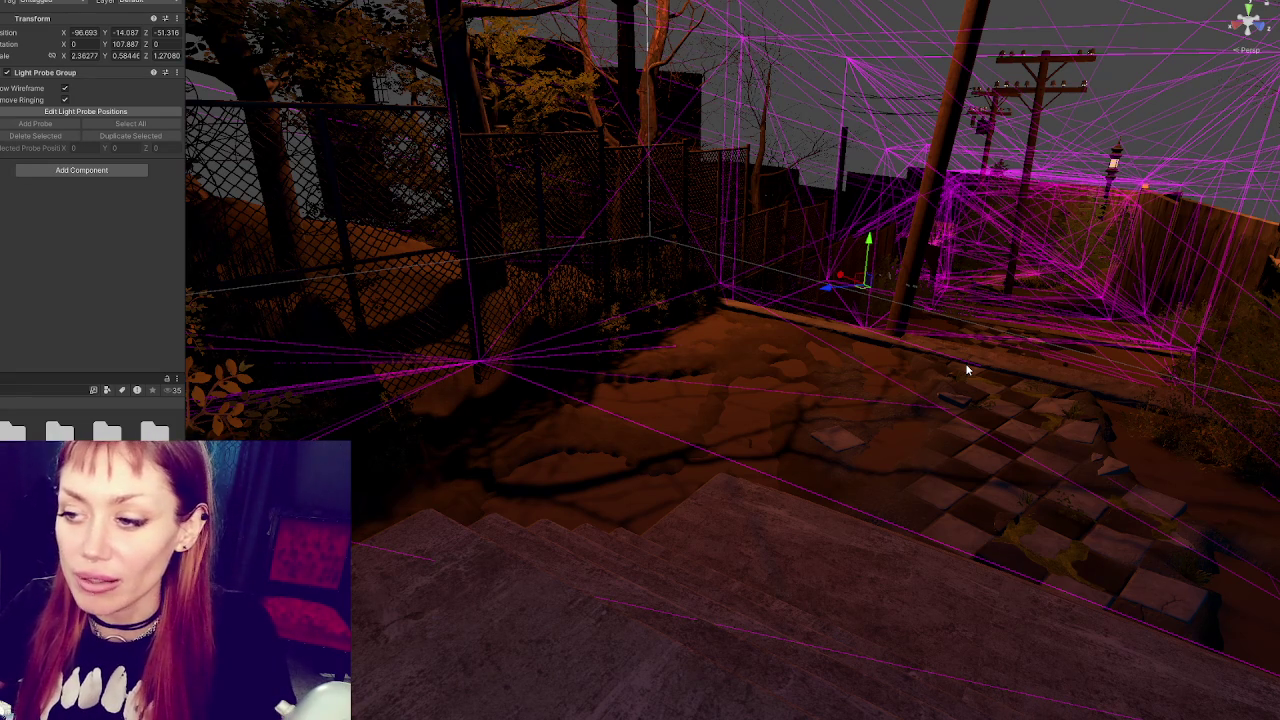
{"action": "mouse_move", "coordinate": [965, 370]}
{"action": "left_mouse_down"}
{"action": "mouse_move", "coordinate": [749, 229]}
{"action": "mouse_move", "coordinate": [866, 214]}
{"action": "mouse_move", "coordinate": [771, 187]}
{"action": "mouse_move", "coordinate": [833, 201]}
{"action": "mouse_move", "coordinate": [976, 340]}
{"action": "left_mouse_up"}
{"action": "left_click", "coordinate": [997, 373]}
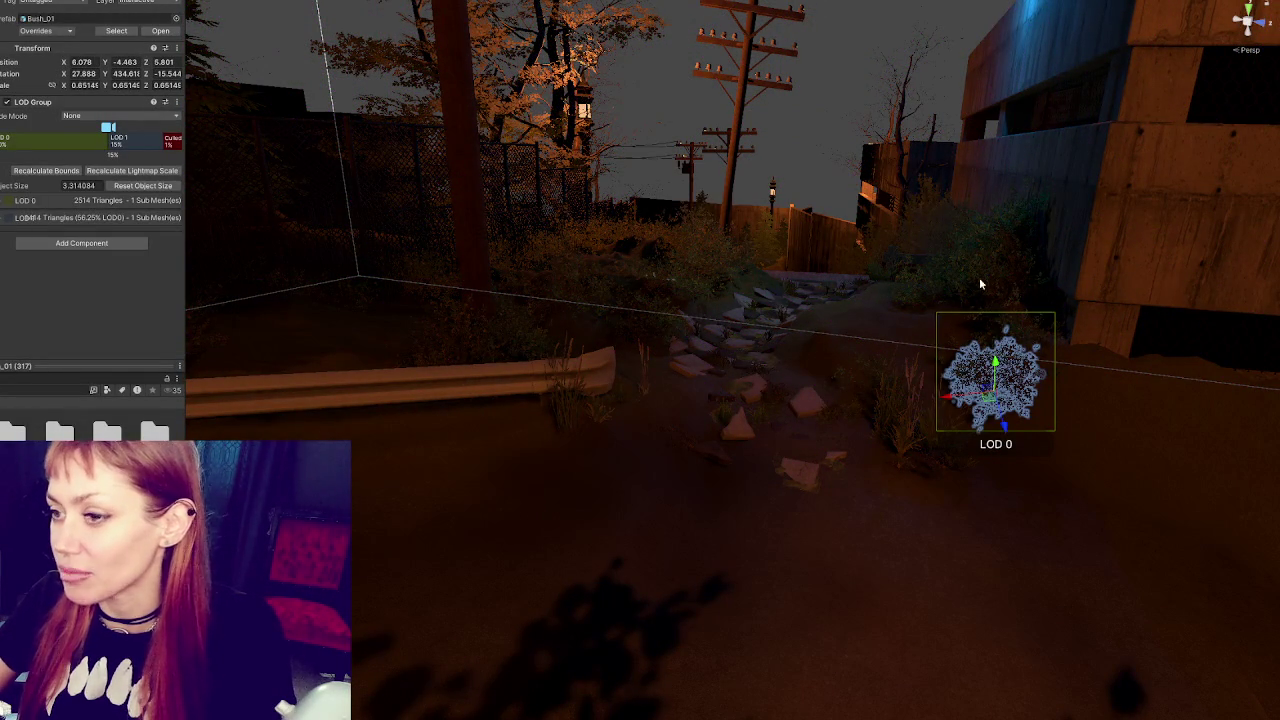
{"action": "key", "text": "f"}
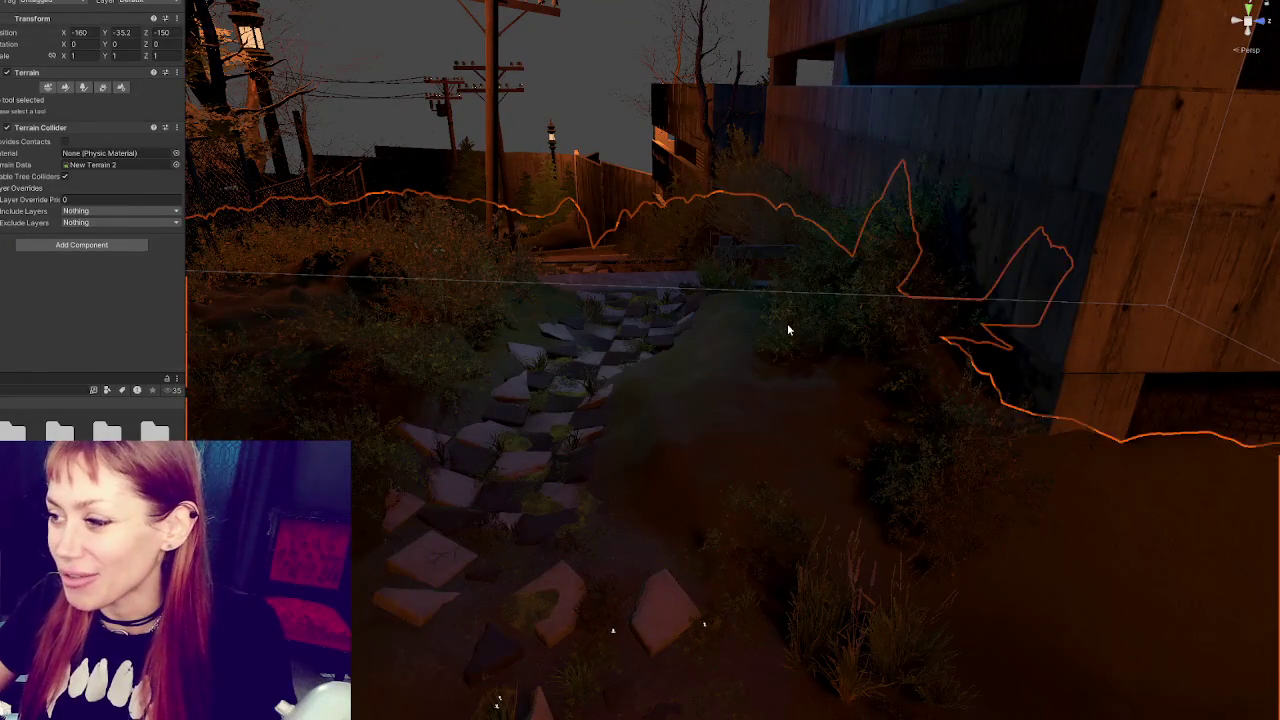
Tilt one of the overlapping bushes near the path to a new angle
{"action": "left_click", "coordinate": [786, 322]}
{"action": "left_click", "coordinate": [697, 418]}
{"action": "key", "text": "e"}
{"action": "key", "text": "w"}
{"action": "left_click", "coordinate": [714, 393]}
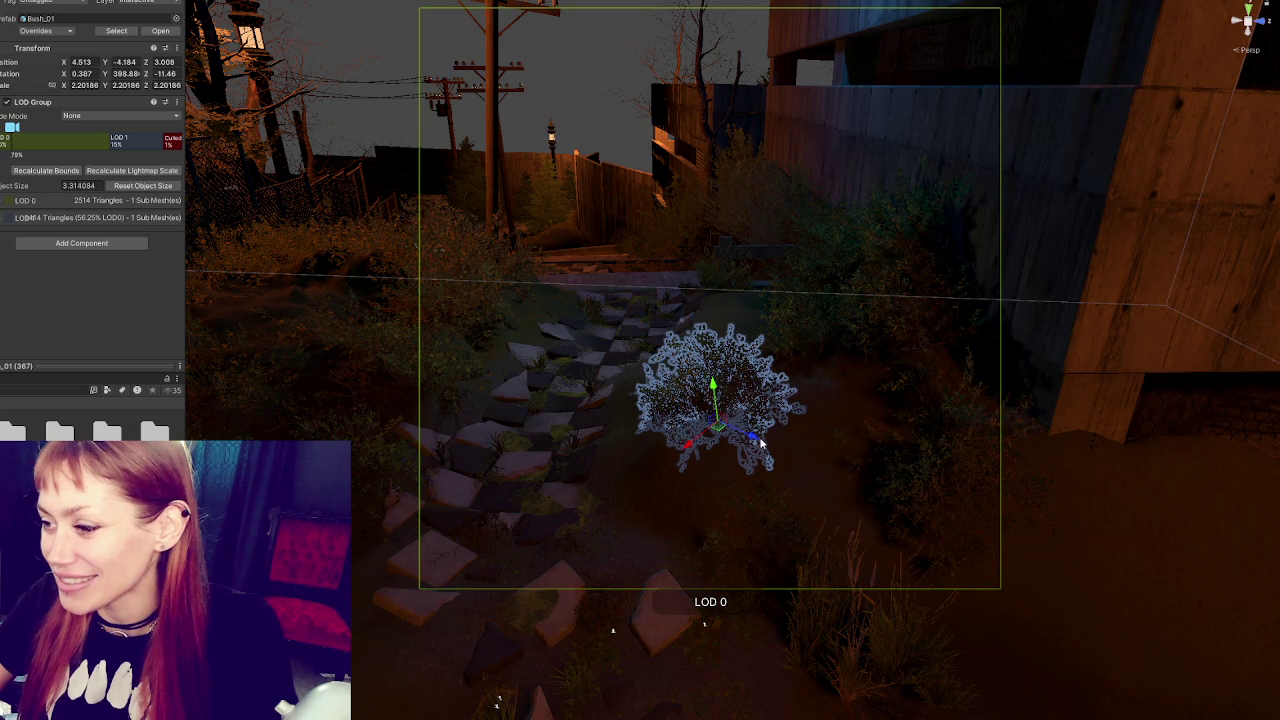
{"action": "left_click", "coordinate": [826, 468]}
{"action": "left_click", "coordinate": [826, 468]}
{"action": "key", "text": "e"}
{"action": "left_click", "coordinate": [826, 468]}
{"action": "mouse_move", "coordinate": [826, 468]}
{"action": "left_mouse_down"}
{"action": "mouse_move", "coordinate": [787, 503]}
{"action": "mouse_move", "coordinate": [830, 420]}
{"action": "mouse_move", "coordinate": [728, 371]}
{"action": "mouse_move", "coordinate": [750, 388]}
{"action": "mouse_move", "coordinate": [720, 380]}
{"action": "mouse_move", "coordinate": [706, 406]}
{"action": "mouse_move", "coordinate": [630, 429]}
{"action": "mouse_move", "coordinate": [640, 470]}
{"action": "left_mouse_up"}
Shift the tilted bush slightly along the ground
{"action": "key", "text": "w"}
{"action": "key", "text": "e"}
{"action": "key", "text": "w"}
{"action": "mouse_move", "coordinate": [718, 412]}
{"action": "left_mouse_down"}
{"action": "mouse_move", "coordinate": [793, 288]}
{"action": "mouse_move", "coordinate": [770, 250]}
{"action": "mouse_move", "coordinate": [757, 251]}
{"action": "mouse_move", "coordinate": [757, 285]}
{"action": "mouse_move", "coordinate": [805, 290]}
{"action": "mouse_move", "coordinate": [909, 466]}
{"action": "mouse_move", "coordinate": [897, 457]}
{"action": "left_mouse_up"}
{"action": "key", "text": "e"}
{"action": "key", "text": "w"}
Raise the bush beside the wall, shift it right, and deselect it
{"action": "left_click", "coordinate": [897, 457]}
{"action": "key", "text": "f"}
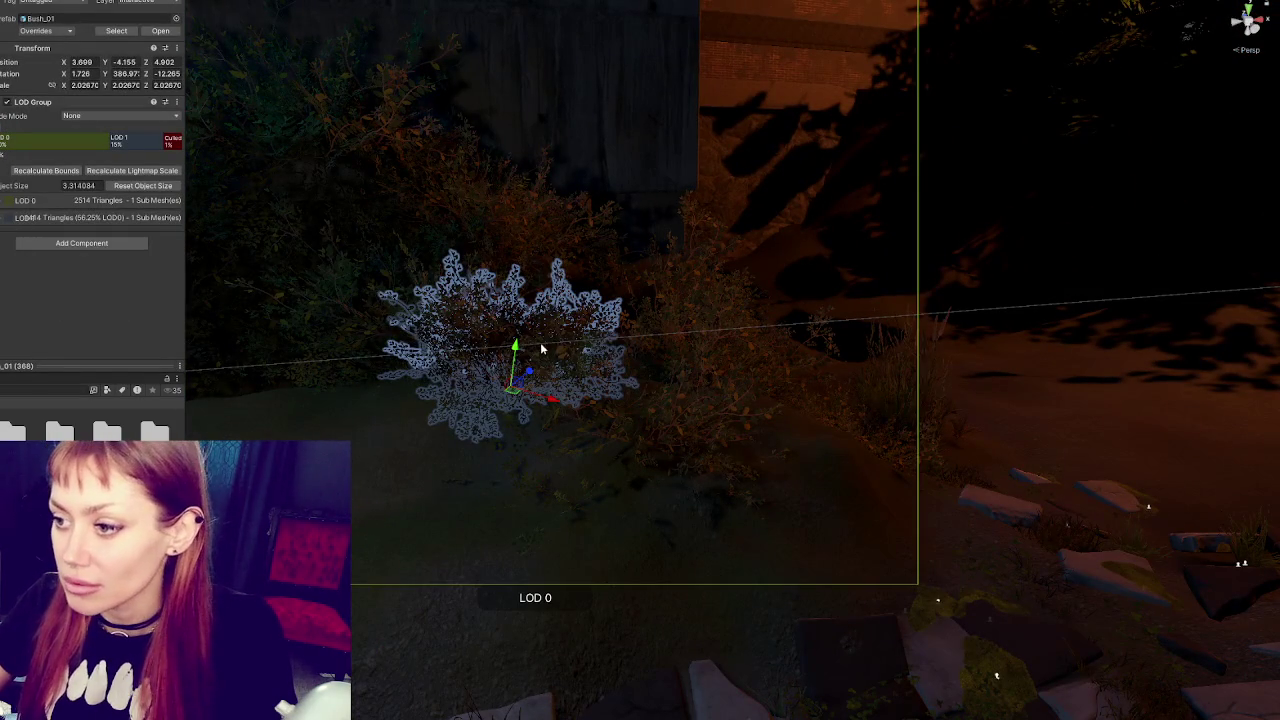
{"action": "mouse_move", "coordinate": [517, 366]}
{"action": "left_mouse_down"}
{"action": "mouse_move", "coordinate": [602, 338]}
{"action": "mouse_move", "coordinate": [669, 354]}
{"action": "left_mouse_up"}
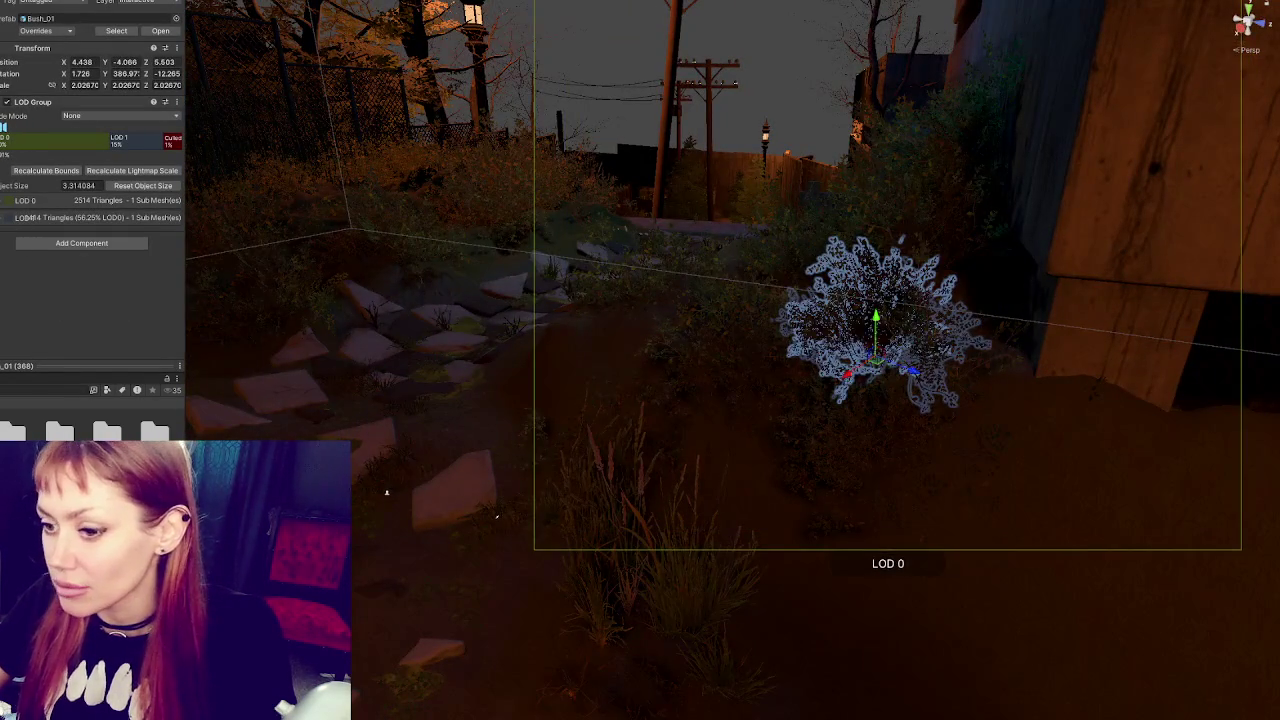
{"action": "left_click", "coordinate": [859, 356]}
{"action": "mouse_move", "coordinate": [897, 345]}
{"action": "left_mouse_down"}
{"action": "mouse_move", "coordinate": [943, 343]}
{"action": "mouse_move", "coordinate": [983, 371]}
{"action": "mouse_move", "coordinate": [937, 380]}
{"action": "mouse_move", "coordinate": [1009, 334]}
{"action": "mouse_move", "coordinate": [1006, 377]}
{"action": "mouse_move", "coordinate": [992, 385]}
{"action": "mouse_move", "coordinate": [978, 370]}
{"action": "left_mouse_up"}
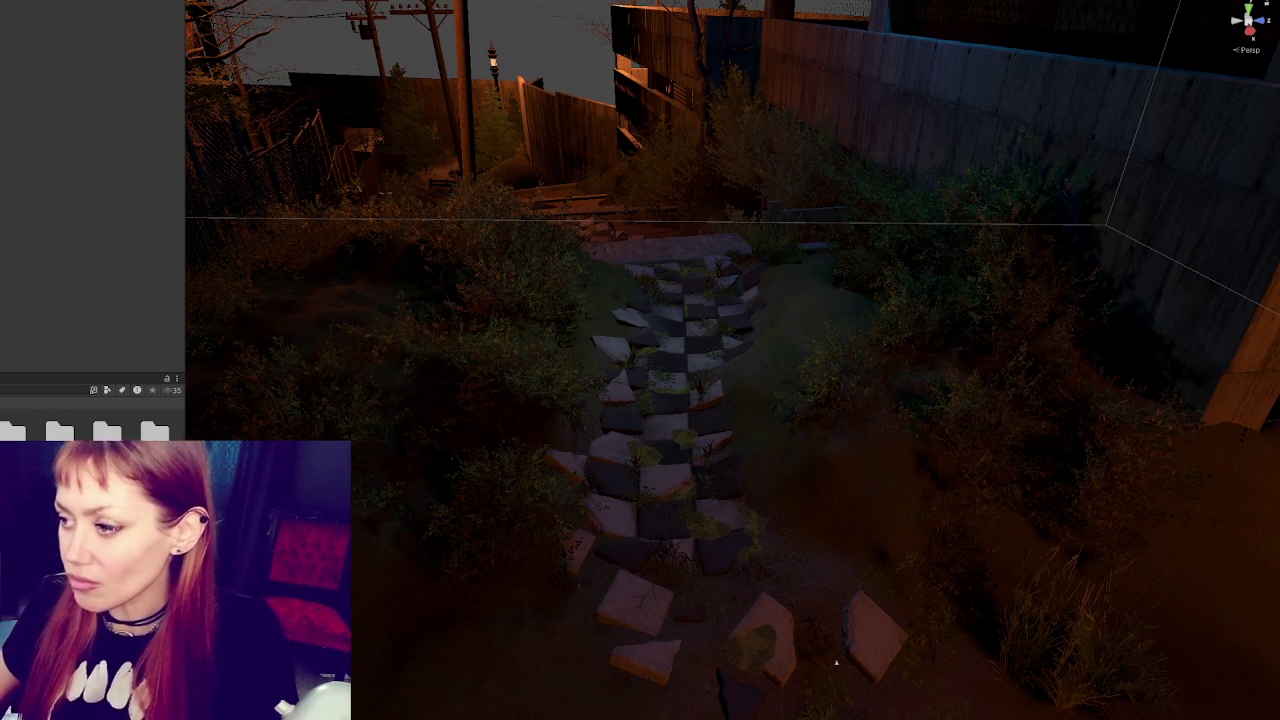
Move Bush_01 against the checkered path, turn it, and scale it to 0.7154
{"action": "left_click", "coordinate": [1000, 265]}
{"action": "mouse_move", "coordinate": [856, 333]}
{"action": "left_mouse_down"}
{"action": "mouse_move", "coordinate": [943, 338]}
{"action": "mouse_move", "coordinate": [903, 343]}
{"action": "mouse_move", "coordinate": [788, 297]}
{"action": "mouse_move", "coordinate": [851, 374]}
{"action": "left_mouse_up"}
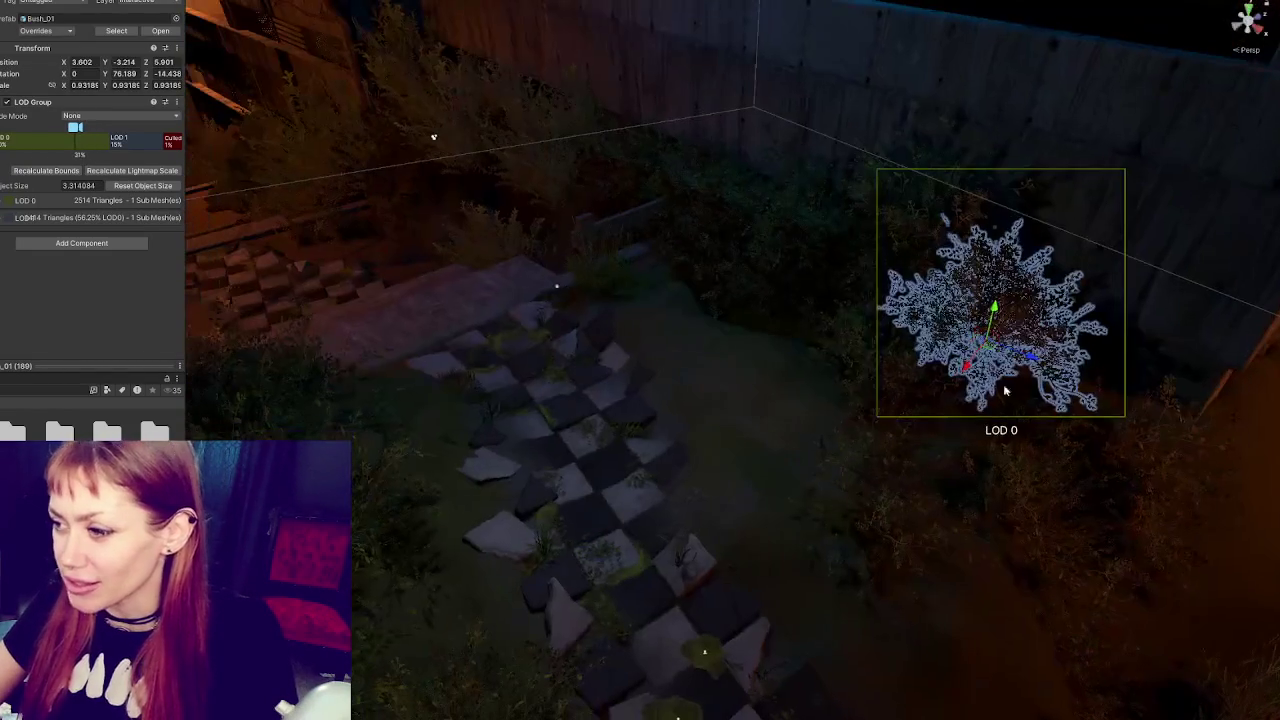
{"action": "mouse_move", "coordinate": [979, 377]}
{"action": "left_mouse_down"}
{"action": "mouse_move", "coordinate": [860, 520]}
{"action": "mouse_move", "coordinate": [868, 505]}
{"action": "mouse_move", "coordinate": [745, 450]}
{"action": "mouse_move", "coordinate": [748, 420]}
{"action": "mouse_move", "coordinate": [790, 476]}
{"action": "mouse_move", "coordinate": [637, 394]}
{"action": "mouse_move", "coordinate": [705, 396]}
{"action": "mouse_move", "coordinate": [874, 343]}
{"action": "mouse_move", "coordinate": [700, 332]}
{"action": "mouse_move", "coordinate": [712, 350]}
{"action": "mouse_move", "coordinate": [778, 346]}
{"action": "mouse_move", "coordinate": [700, 330]}
{"action": "mouse_move", "coordinate": [676, 342]}
{"action": "mouse_move", "coordinate": [663, 318]}
{"action": "left_mouse_up"}
{"action": "key", "text": "e"}
{"action": "key", "text": "w"}
{"action": "key", "text": "e"}
{"action": "key", "text": "w"}
{"action": "key", "text": "r"}
{"action": "key", "text": "f"}
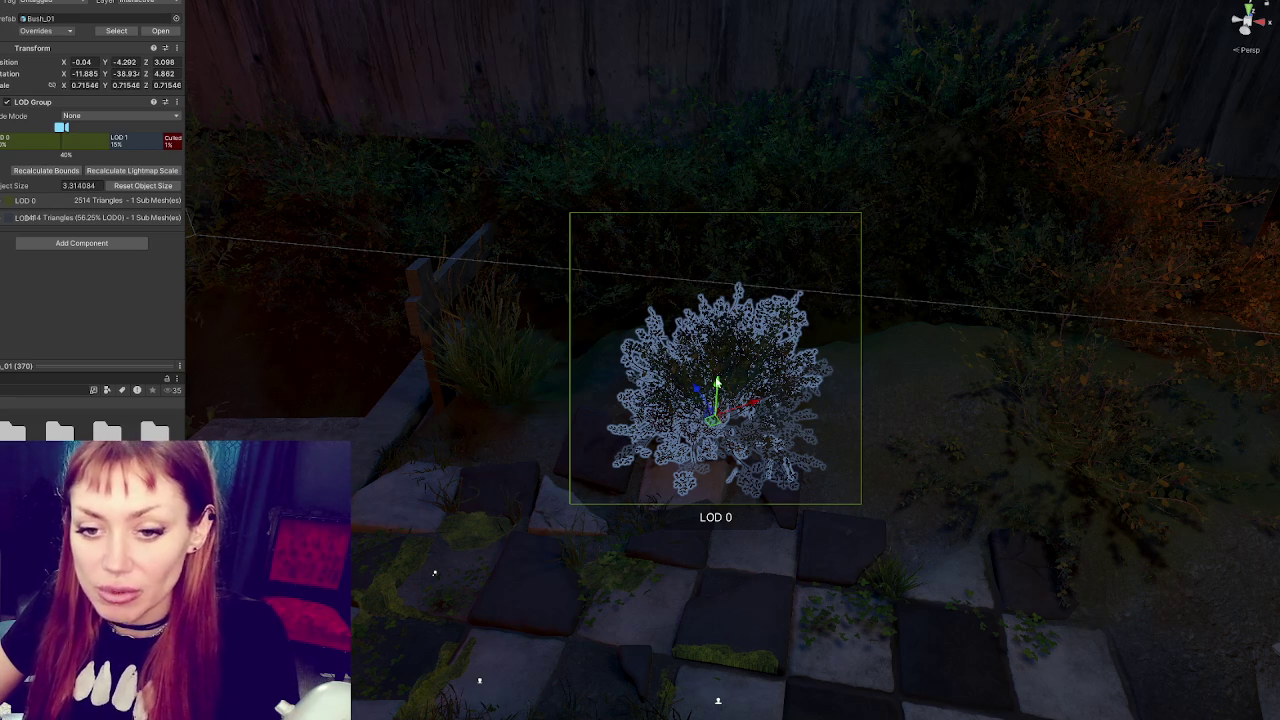
{"action": "mouse_move", "coordinate": [729, 363]}
{"action": "left_mouse_down"}
{"action": "mouse_move", "coordinate": [582, 316]}
{"action": "mouse_move", "coordinate": [721, 408]}
{"action": "mouse_move", "coordinate": [740, 402]}
{"action": "left_mouse_up"}
Duplicate Bush_01 and move the copy back and right to 1.031, -3.869, 3.678
{"action": "key", "text": "e"}
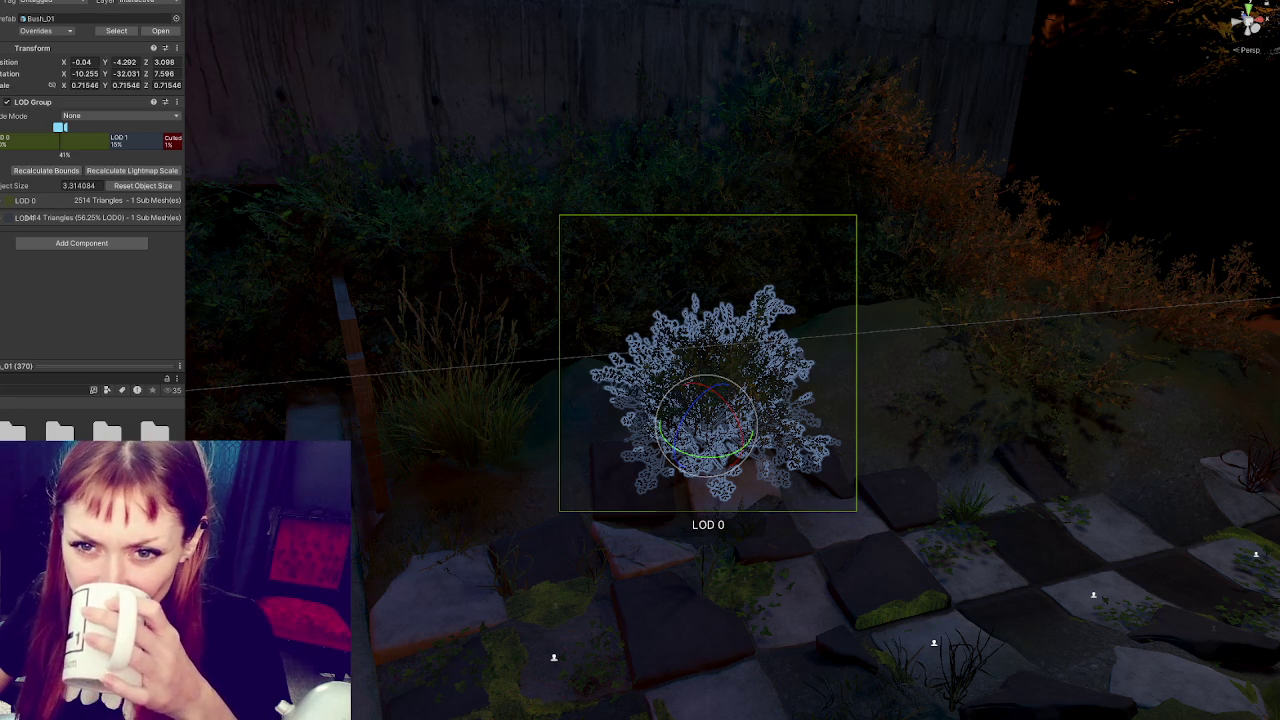
{"action": "mouse_move", "coordinate": [692, 424]}
{"action": "left_mouse_down"}
{"action": "mouse_move", "coordinate": [608, 371]}
{"action": "mouse_move", "coordinate": [451, 387]}
{"action": "mouse_move", "coordinate": [858, 407]}
{"action": "mouse_move", "coordinate": [430, 409]}
{"action": "mouse_move", "coordinate": [543, 385]}
{"action": "left_mouse_up"}
{"action": "key", "text": "ctrl+d"}
{"action": "key", "text": "w"}
{"action": "mouse_move", "coordinate": [790, 441]}
{"action": "left_mouse_down"}
{"action": "mouse_move", "coordinate": [860, 440]}
{"action": "mouse_move", "coordinate": [880, 380]}
{"action": "mouse_move", "coordinate": [872, 343]}
{"action": "mouse_move", "coordinate": [838, 351]}
{"action": "left_mouse_up"}
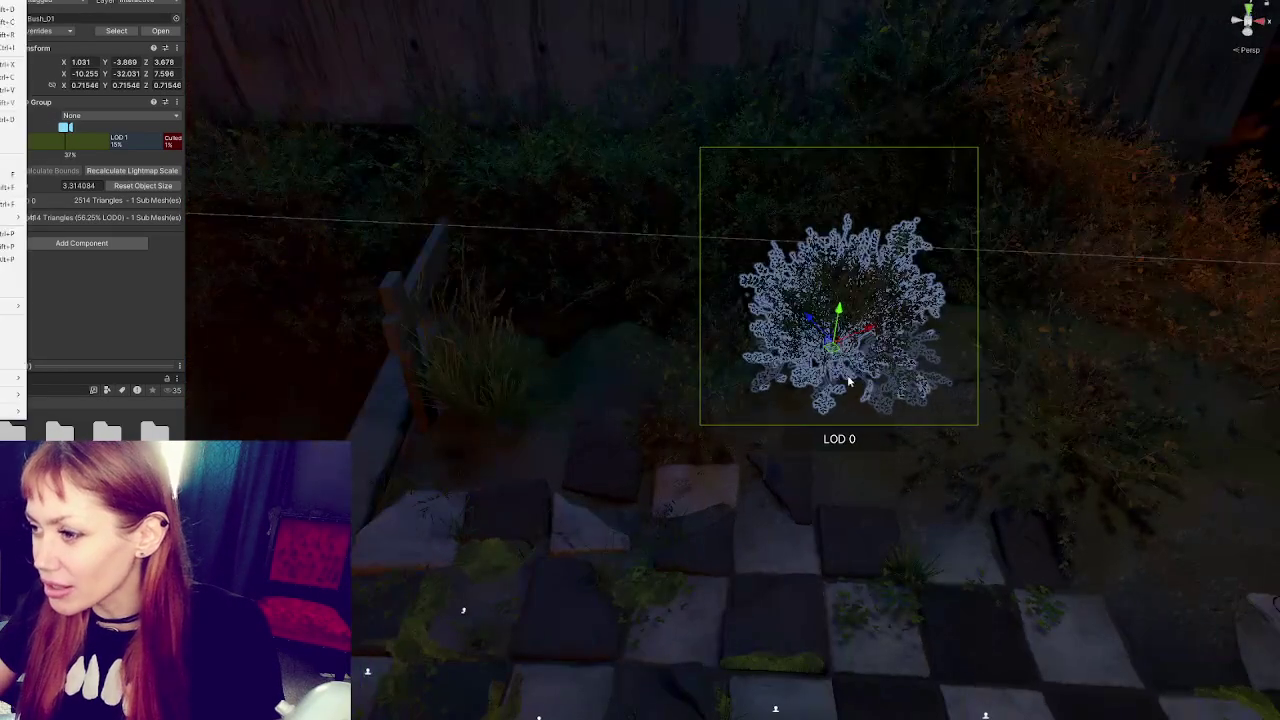
{"action": "left_click", "coordinate": [838, 351]}
{"action": "left_click", "coordinate": [838, 351]}
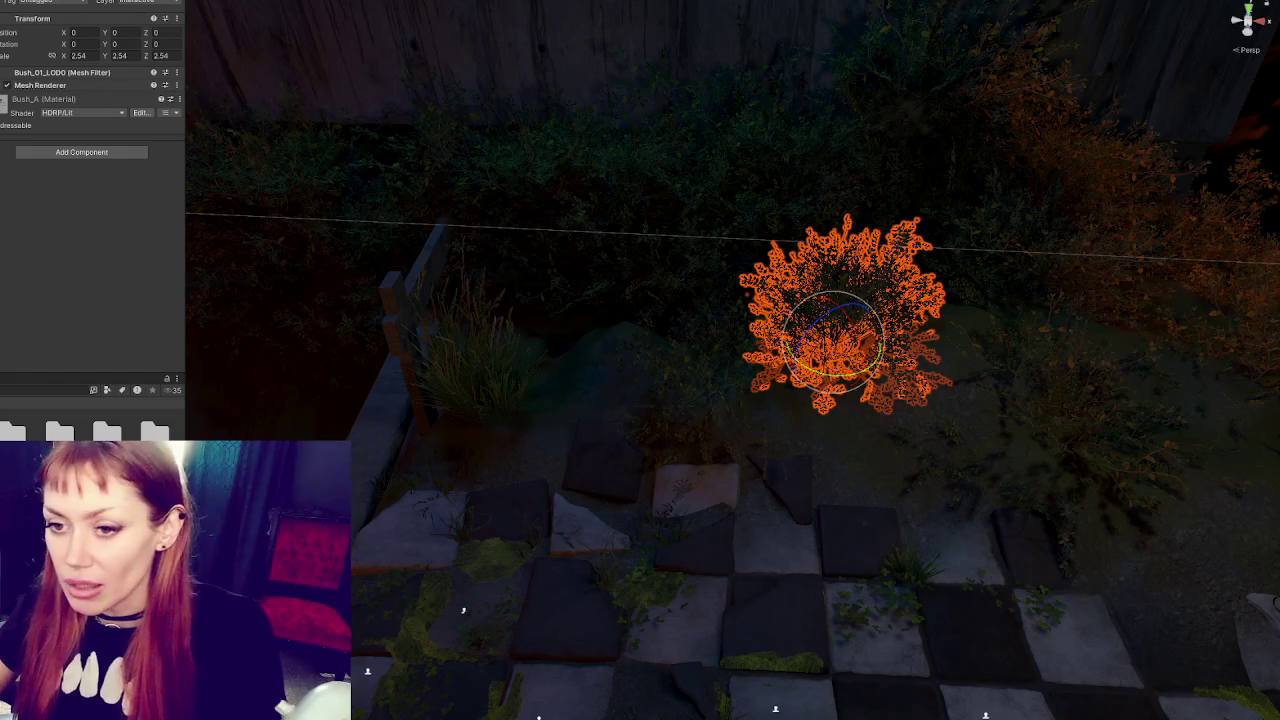
Spin the bush about 80 degrees and move it nearer the checkered tiles
{"action": "left_click", "coordinate": [830, 371]}
{"action": "left_click_drag", "start_coordinate": [830, 371], "coordinate": [720, 366]}
{"action": "key", "text": "w"}
{"action": "left_click_drag", "start_coordinate": [838, 320], "coordinate": [897, 510]}
{"action": "key", "text": "e"}
{"action": "key", "text": "Delete"}
{"action": "mouse_move", "coordinate": [880, 466]}
{"action": "left_mouse_down"}
{"action": "mouse_move", "coordinate": [880, 480]}
{"action": "mouse_move", "coordinate": [937, 443]}
{"action": "left_mouse_up"}
{"action": "key", "text": "ctrl+z"}
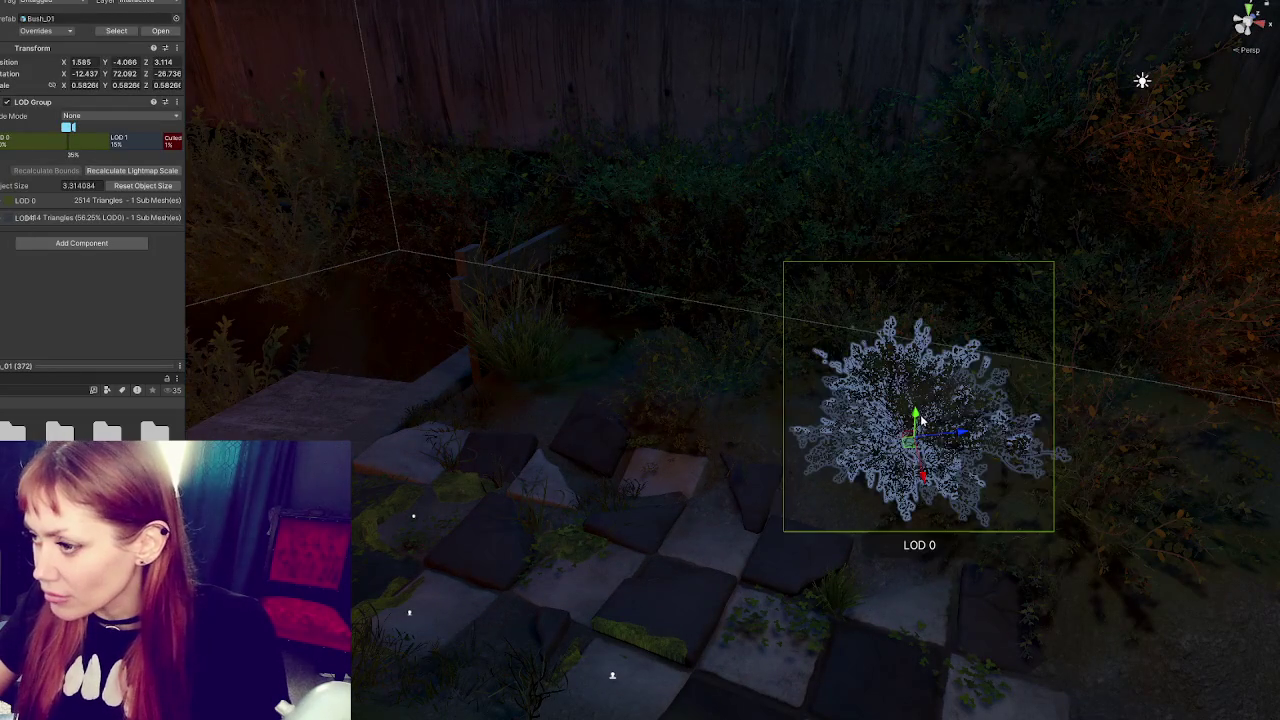
{"action": "mouse_move", "coordinate": [908, 436]}
{"action": "left_mouse_down"}
{"action": "mouse_move", "coordinate": [909, 449]}
{"action": "mouse_move", "coordinate": [917, 416]}
{"action": "left_mouse_up"}
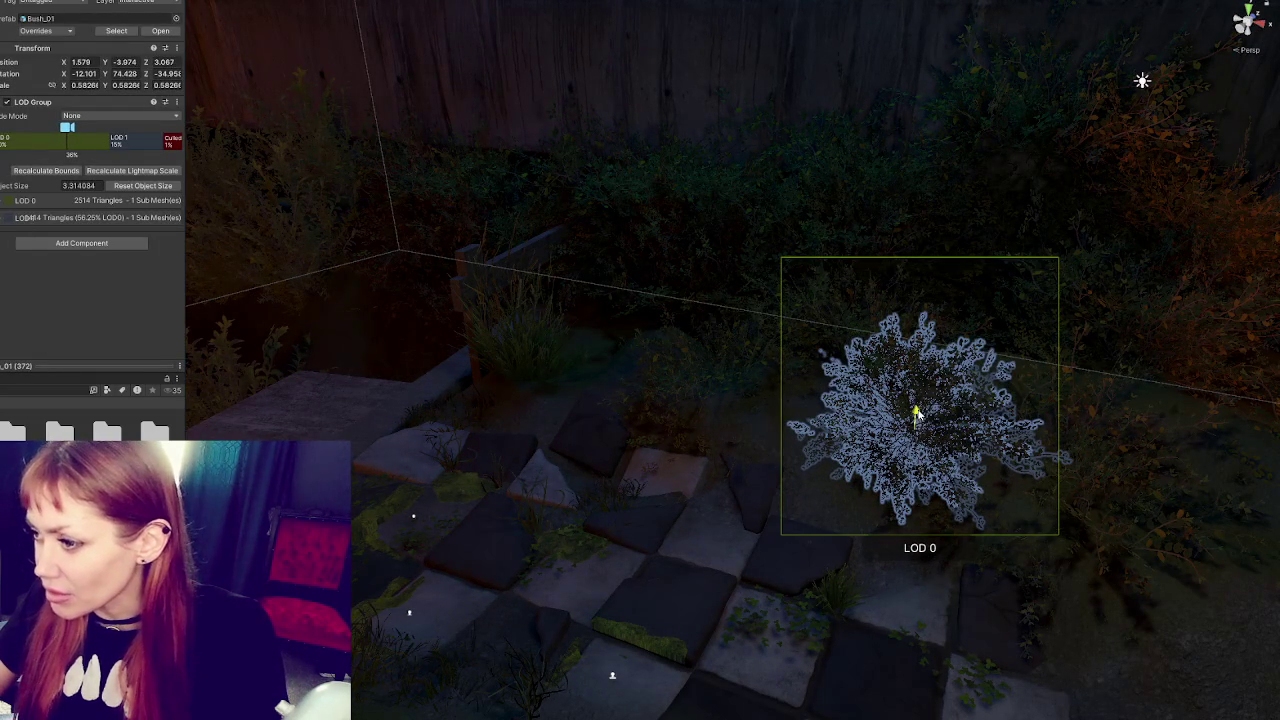
{"action": "mouse_move", "coordinate": [918, 474]}
{"action": "left_mouse_down"}
{"action": "mouse_move", "coordinate": [925, 500]}
{"action": "mouse_move", "coordinate": [931, 440]}
{"action": "mouse_move", "coordinate": [880, 420]}
{"action": "mouse_move", "coordinate": [817, 477]}
{"action": "mouse_move", "coordinate": [811, 466]}
{"action": "mouse_move", "coordinate": [984, 464]}
{"action": "mouse_move", "coordinate": [930, 430]}
{"action": "mouse_move", "coordinate": [812, 513]}
{"action": "mouse_move", "coordinate": [818, 445]}
{"action": "mouse_move", "coordinate": [829, 450]}
{"action": "left_mouse_up"}
{"action": "key", "text": "e"}
{"action": "key", "text": "w"}
Duplicate the bush, tilt it, shrink it to 0.47942, and place it at 0.67, -3.999, 2.963
{"action": "key", "text": "ctrl+d"}
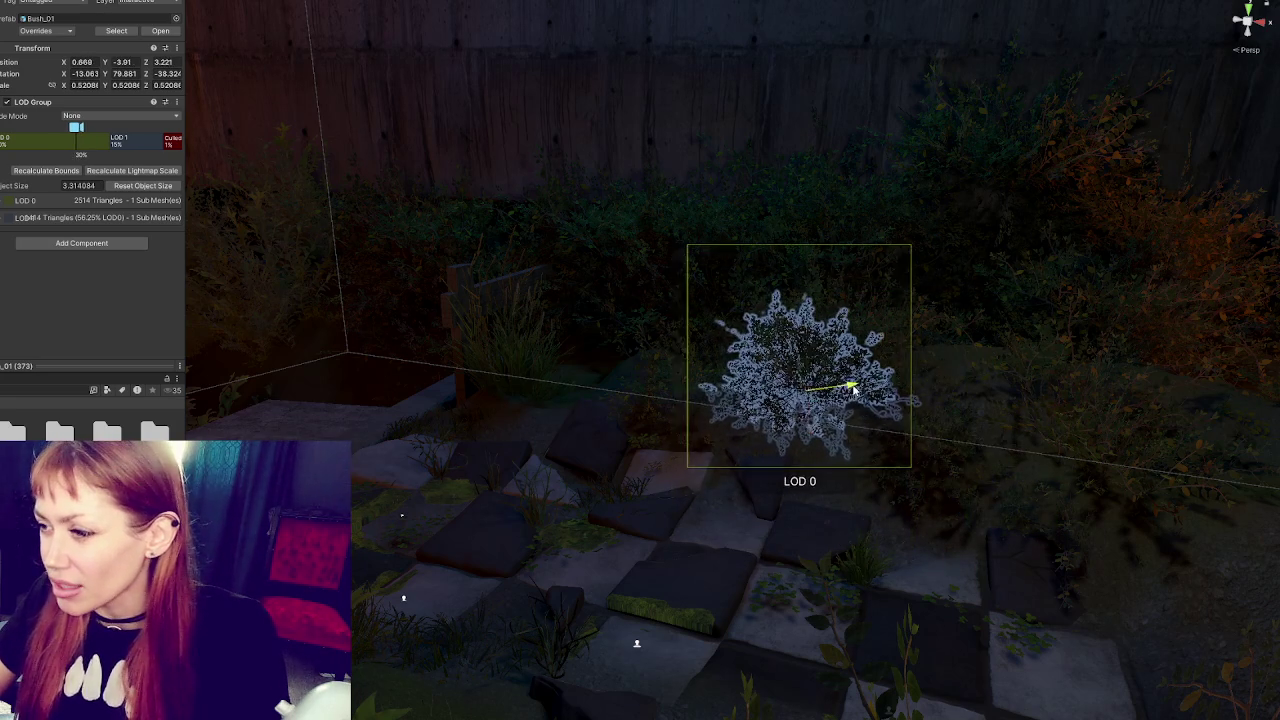
{"action": "key", "text": "f"}
{"action": "mouse_move", "coordinate": [908, 415]}
{"action": "left_mouse_down", "text": "alt"}
{"action": "mouse_move", "coordinate": [741, 416]}
{"action": "mouse_move", "coordinate": [731, 390]}
{"action": "left_mouse_up", "text": "alt"}
{"action": "left_click_drag", "start_coordinate": [760, 435], "coordinate": [939, 388]}
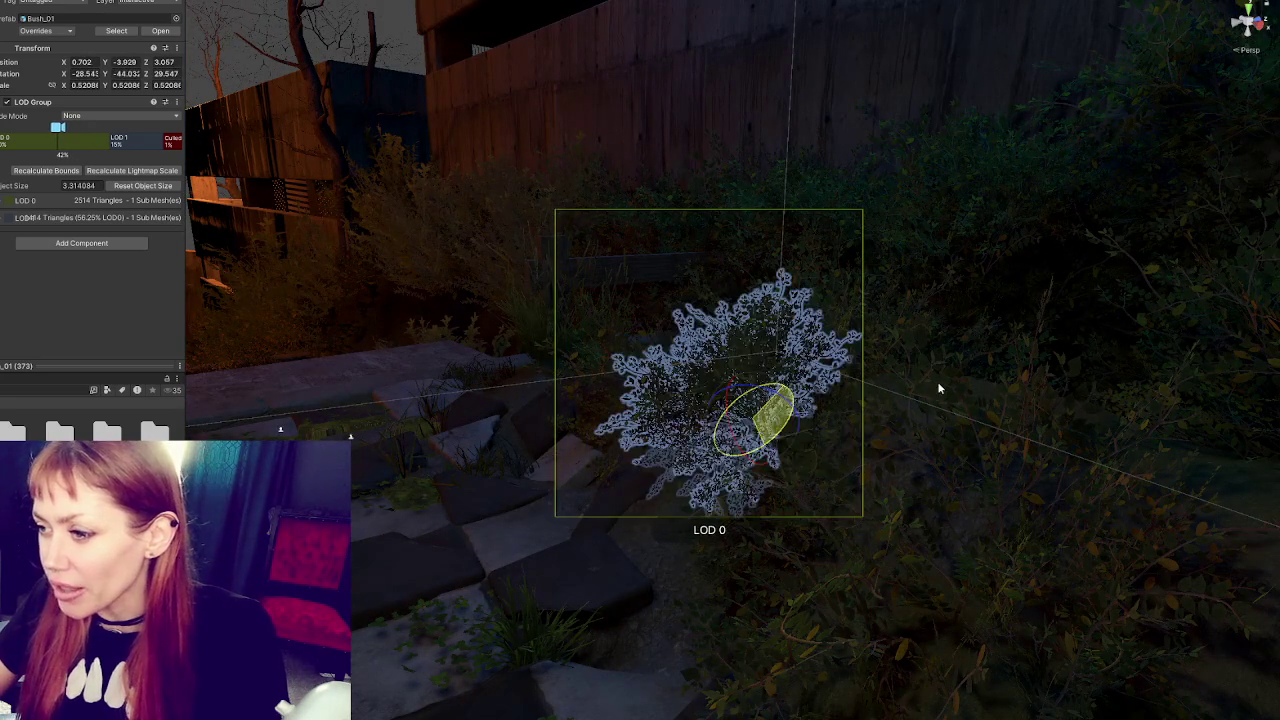
{"action": "mouse_move", "coordinate": [768, 387]}
{"action": "left_mouse_down"}
{"action": "mouse_move", "coordinate": [757, 403]}
{"action": "mouse_move", "coordinate": [735, 383]}
{"action": "mouse_move", "coordinate": [738, 393]}
{"action": "left_mouse_up"}
{"action": "key", "text": "r"}
{"action": "key", "text": "w"}
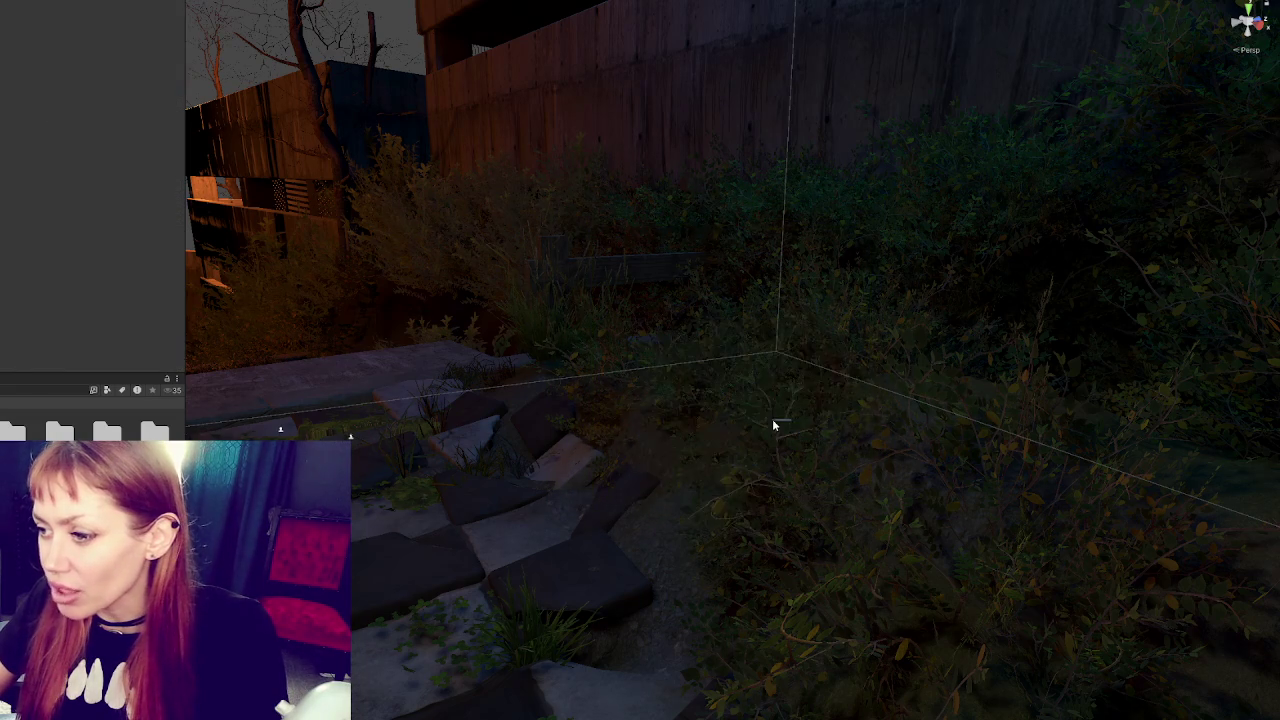
{"action": "mouse_move", "coordinate": [794, 423]}
{"action": "left_mouse_down"}
{"action": "mouse_move", "coordinate": [720, 400]}
{"action": "mouse_move", "coordinate": [920, 413]}
{"action": "left_mouse_up"}
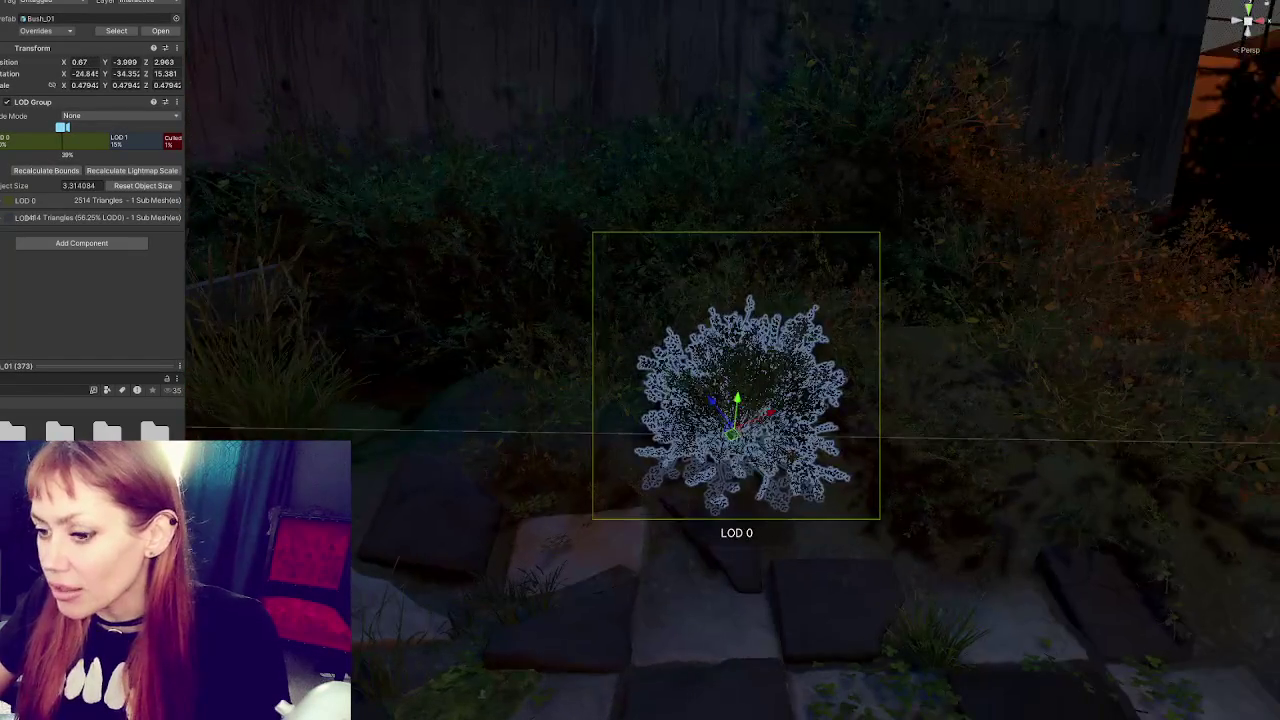
{"action": "left_click", "coordinate": [794, 508]}
{"action": "mouse_move", "coordinate": [794, 508]}
{"action": "left_mouse_down"}
{"action": "mouse_move", "coordinate": [571, 580]}
{"action": "mouse_move", "coordinate": [853, 565]}
{"action": "mouse_move", "coordinate": [751, 397]}
{"action": "left_mouse_up"}
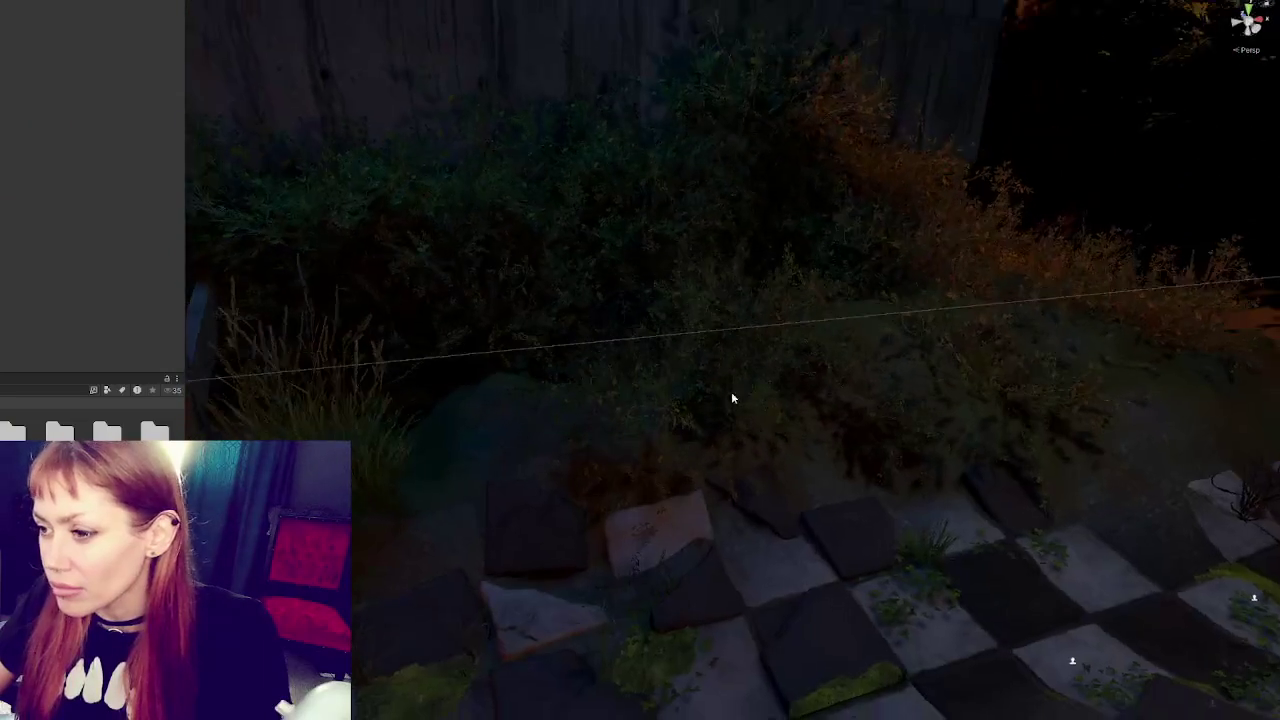
Select and frame the Bush_01 among the broken tiles by the fence to inspect it
{"action": "left_click", "coordinate": [786, 420]}
{"action": "left_click", "coordinate": [757, 437]}
{"action": "mouse_move", "coordinate": [783, 450]}
{"action": "left_mouse_down"}
{"action": "mouse_move", "coordinate": [766, 420]}
{"action": "mouse_move", "coordinate": [855, 400]}
{"action": "mouse_move", "coordinate": [895, 413]}
{"action": "mouse_move", "coordinate": [760, 460]}
{"action": "mouse_move", "coordinate": [640, 368]}
{"action": "mouse_move", "coordinate": [630, 390]}
{"action": "mouse_move", "coordinate": [615, 348]}
{"action": "mouse_move", "coordinate": [629, 360]}
{"action": "mouse_move", "coordinate": [630, 430]}
{"action": "left_mouse_up"}
{"action": "left_click", "coordinate": [766, 420]}
{"action": "left_click", "coordinate": [867, 385]}
{"action": "mouse_move", "coordinate": [755, 429]}
{"action": "left_mouse_down"}
{"action": "mouse_move", "coordinate": [765, 400]}
{"action": "mouse_move", "coordinate": [744, 388]}
{"action": "mouse_move", "coordinate": [770, 420]}
{"action": "mouse_move", "coordinate": [750, 425]}
{"action": "mouse_move", "coordinate": [790, 445]}
{"action": "mouse_move", "coordinate": [833, 443]}
{"action": "left_mouse_up"}
{"action": "key", "text": "f"}
{"action": "key", "text": "e"}
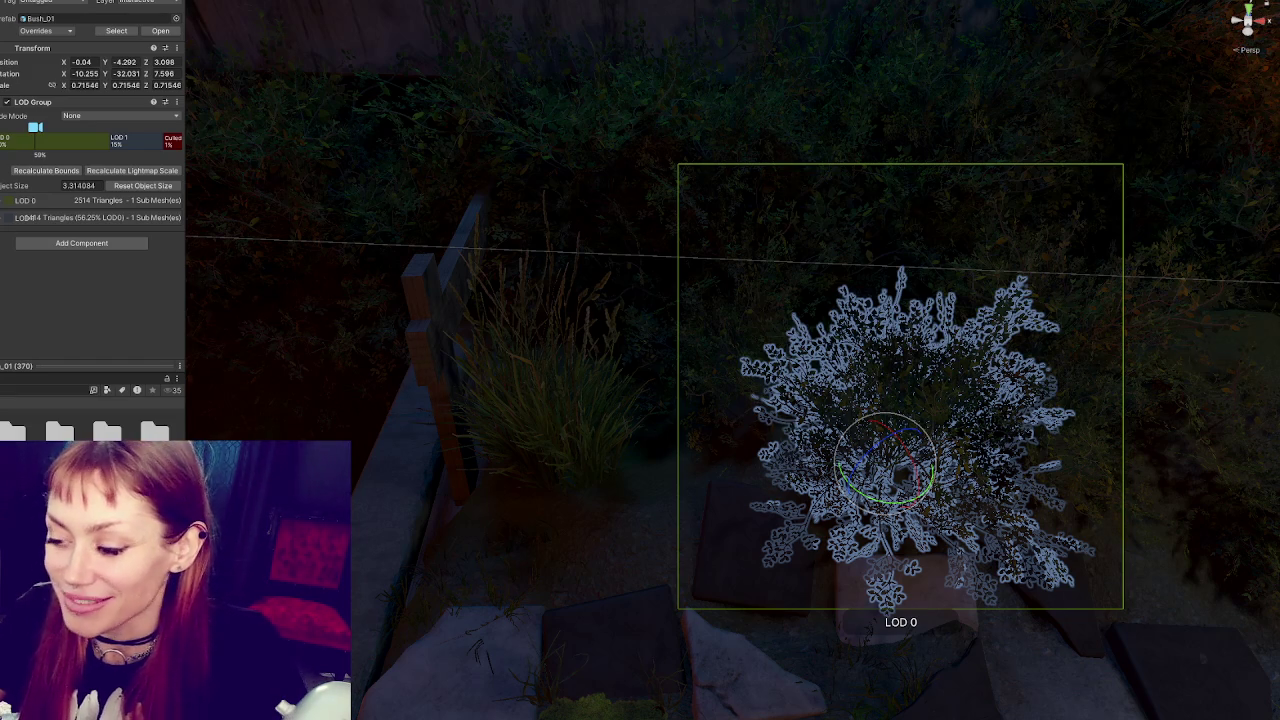
{"action": "mouse_move", "coordinate": [792, 312]}
{"action": "left_mouse_down"}
{"action": "mouse_move", "coordinate": [694, 366]}
{"action": "mouse_move", "coordinate": [503, 355]}
{"action": "mouse_move", "coordinate": [888, 438]}
{"action": "mouse_move", "coordinate": [806, 537]}
{"action": "mouse_move", "coordinate": [991, 449]}
{"action": "mouse_move", "coordinate": [908, 437]}
{"action": "mouse_move", "coordinate": [913, 302]}
{"action": "left_mouse_up"}
{"action": "left_click", "coordinate": [1007, 370]}
Select the terrain under the path and enter terrain painting mode
{"action": "mouse_move", "coordinate": [1007, 370]}
{"action": "left_mouse_down"}
{"action": "mouse_move", "coordinate": [908, 517]}
{"action": "mouse_move", "coordinate": [649, 486]}
{"action": "mouse_move", "coordinate": [574, 457]}
{"action": "mouse_move", "coordinate": [1004, 461]}
{"action": "mouse_move", "coordinate": [926, 491]}
{"action": "left_mouse_up"}
{"action": "left_click", "coordinate": [653, 606]}
{"action": "mouse_move", "coordinate": [653, 606]}
{"action": "left_mouse_down"}
{"action": "mouse_move", "coordinate": [829, 443]}
{"action": "mouse_move", "coordinate": [913, 424]}
{"action": "mouse_move", "coordinate": [800, 531]}
{"action": "left_mouse_up"}
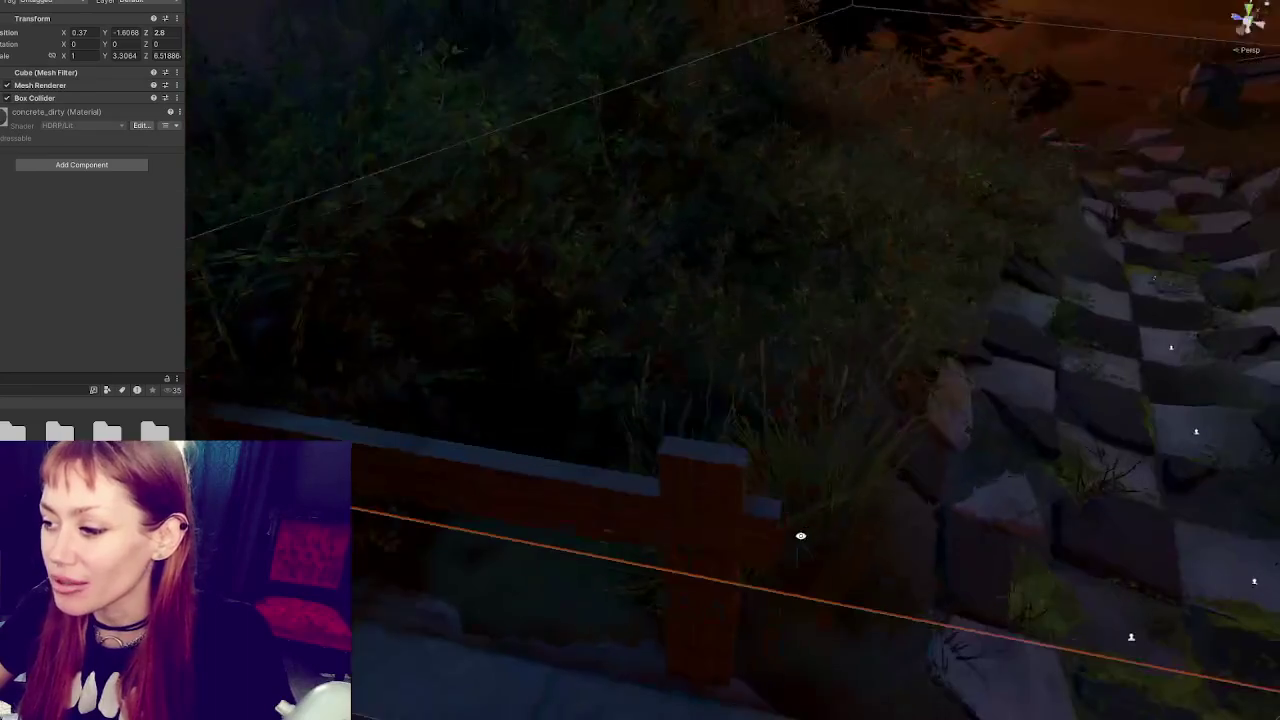
{"action": "left_click", "coordinate": [880, 580]}
{"action": "left_click", "coordinate": [982, 512]}
{"action": "mouse_move", "coordinate": [982, 512]}
{"action": "left_mouse_down"}
{"action": "mouse_move", "coordinate": [960, 526]}
{"action": "mouse_move", "coordinate": [1160, 300]}
{"action": "mouse_move", "coordinate": [947, 375]}
{"action": "mouse_move", "coordinate": [863, 441]}
{"action": "mouse_move", "coordinate": [896, 451]}
{"action": "left_mouse_up"}
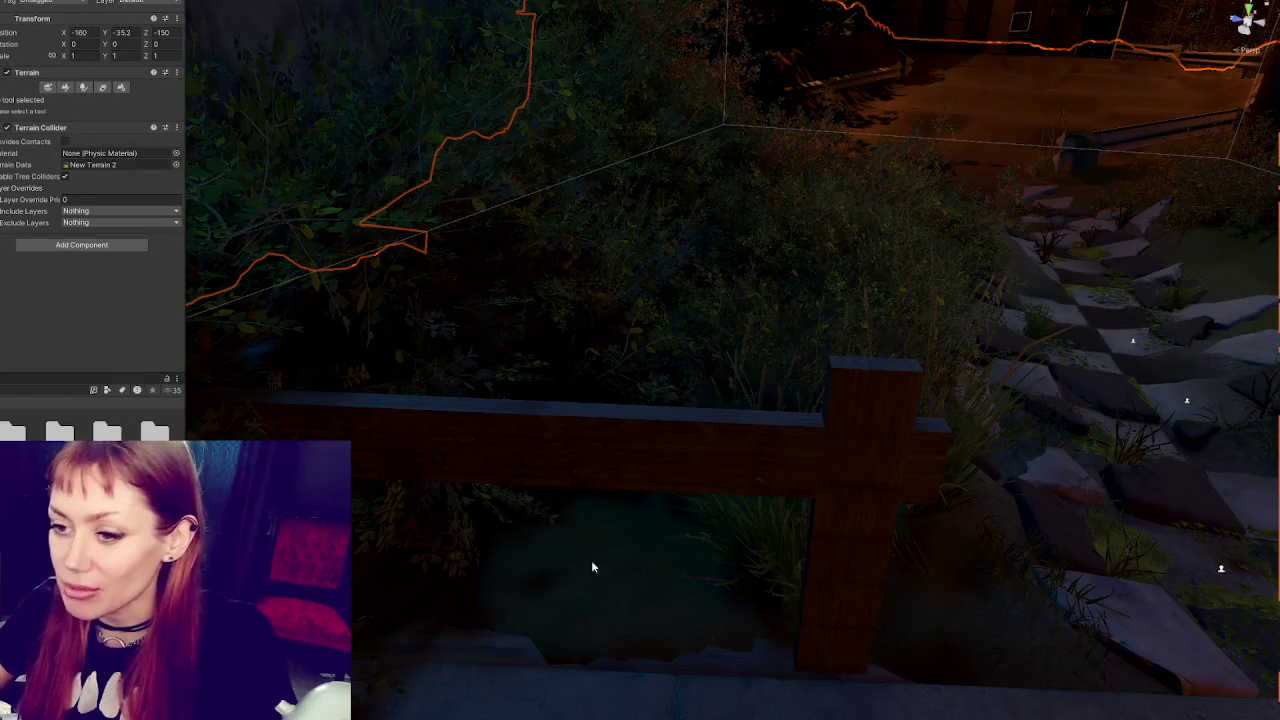
{"action": "left_click", "coordinate": [65, 88]}
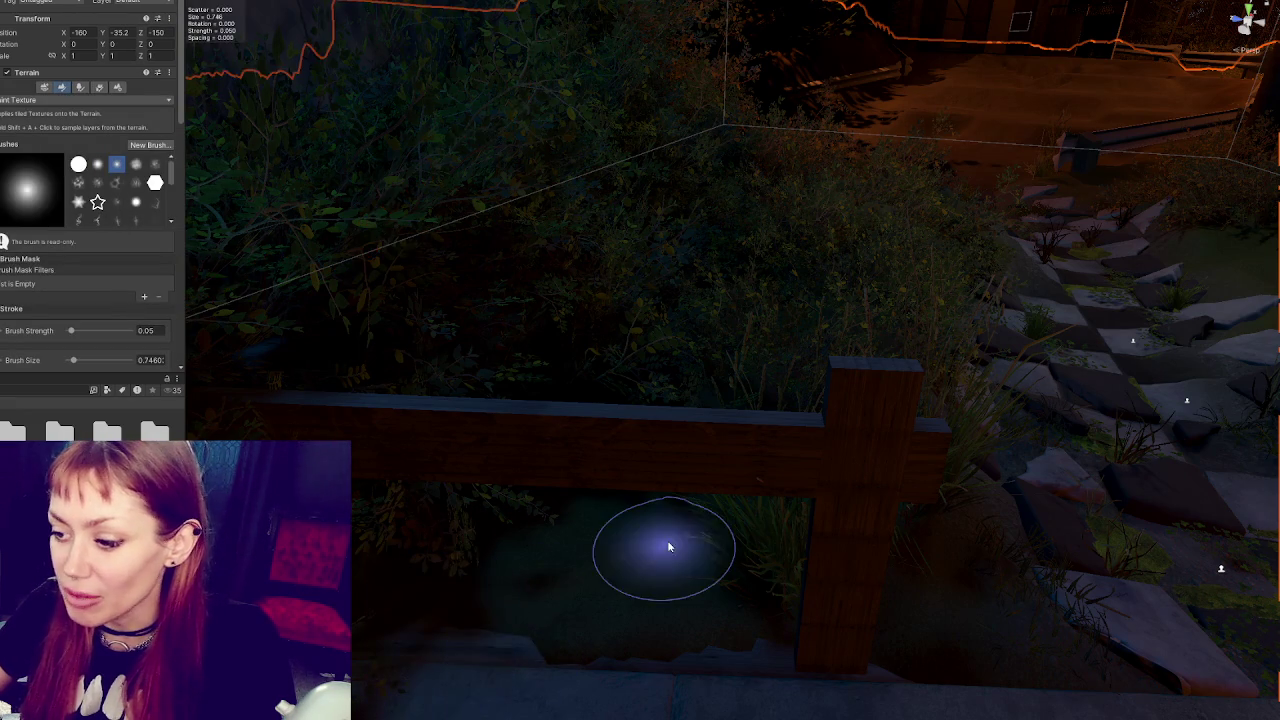
{"action": "mouse_move", "coordinate": [667, 539]}
{"action": "left_mouse_down"}
{"action": "mouse_move", "coordinate": [652, 373]}
{"action": "mouse_move", "coordinate": [646, 529]}
{"action": "mouse_move", "coordinate": [929, 565]}
{"action": "left_mouse_up"}
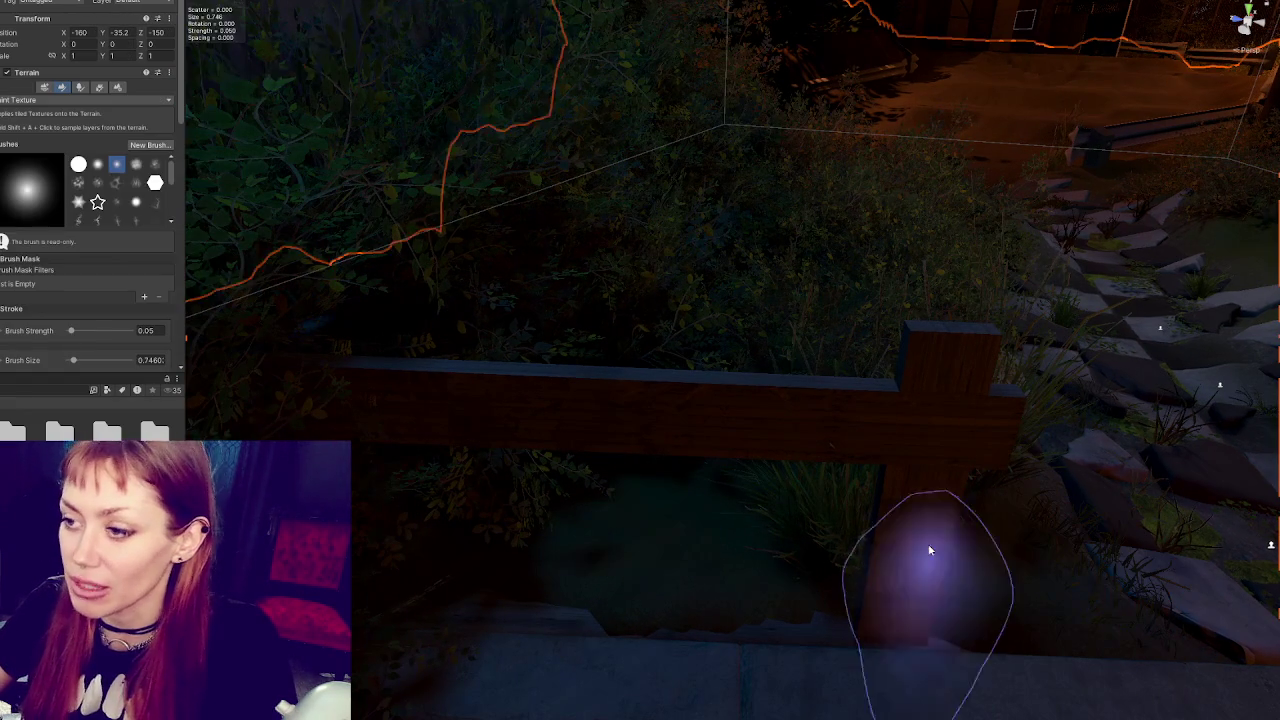
Raise the ground slightly beside the steps with Raise or Lower Terrain
{"action": "left_click", "coordinate": [42, 99]}
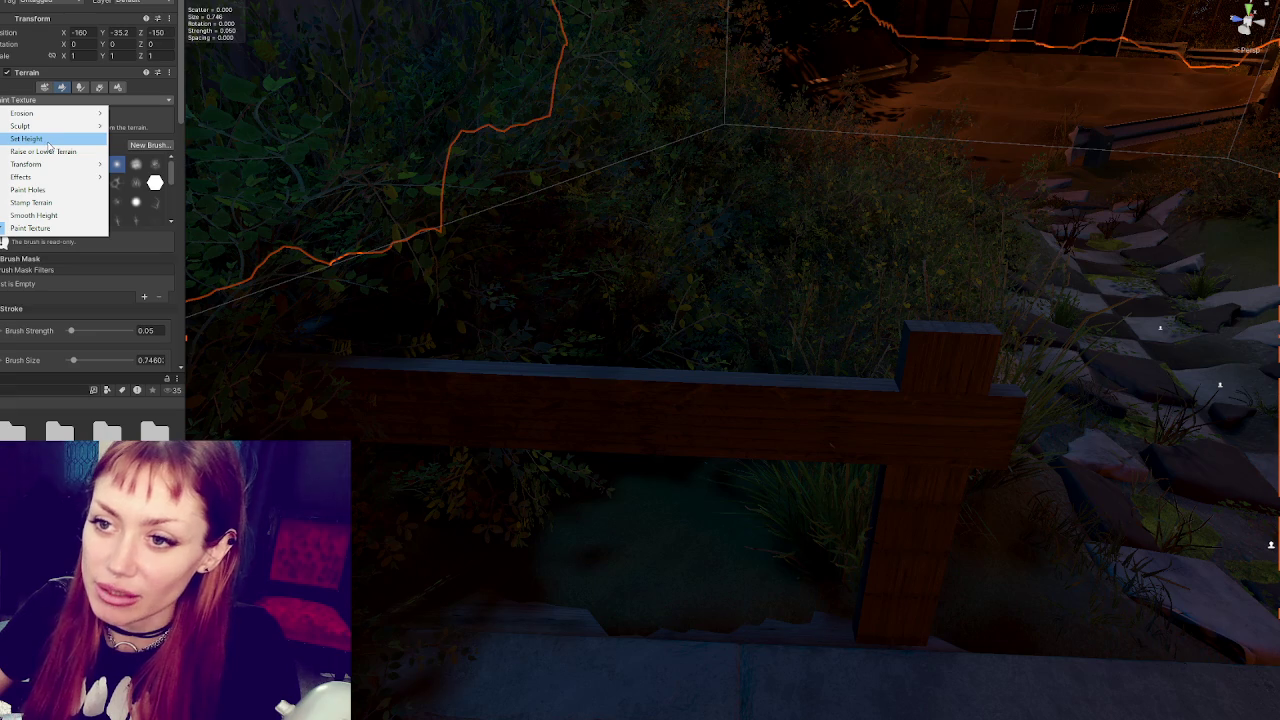
{"action": "left_click", "coordinate": [45, 151]}
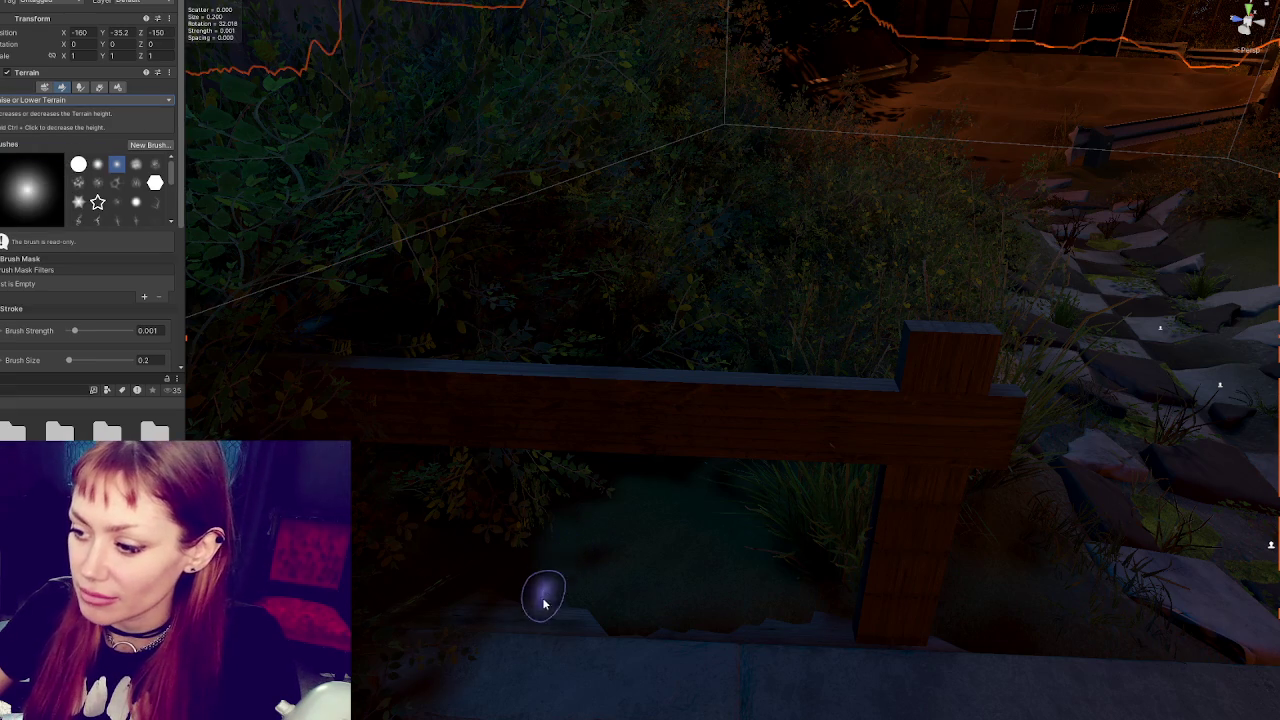
{"action": "left_click", "coordinate": [500, 615]}
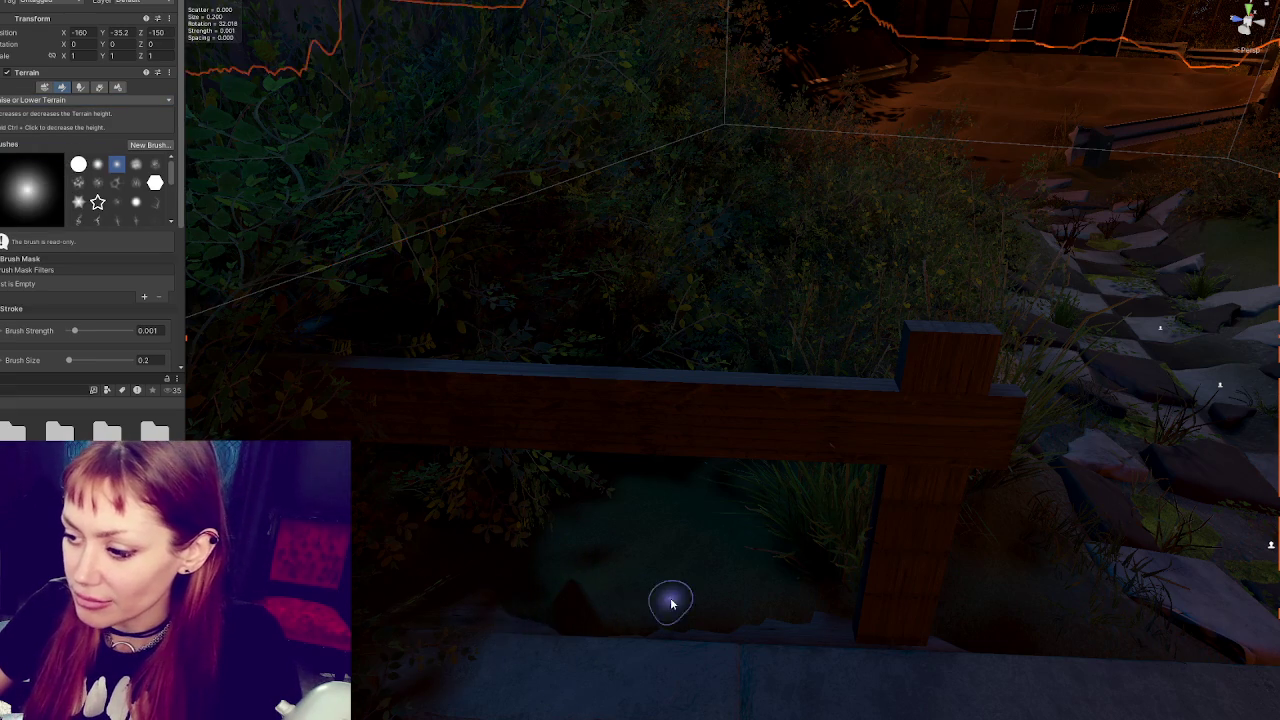
{"action": "left_click", "coordinate": [48, 101]}
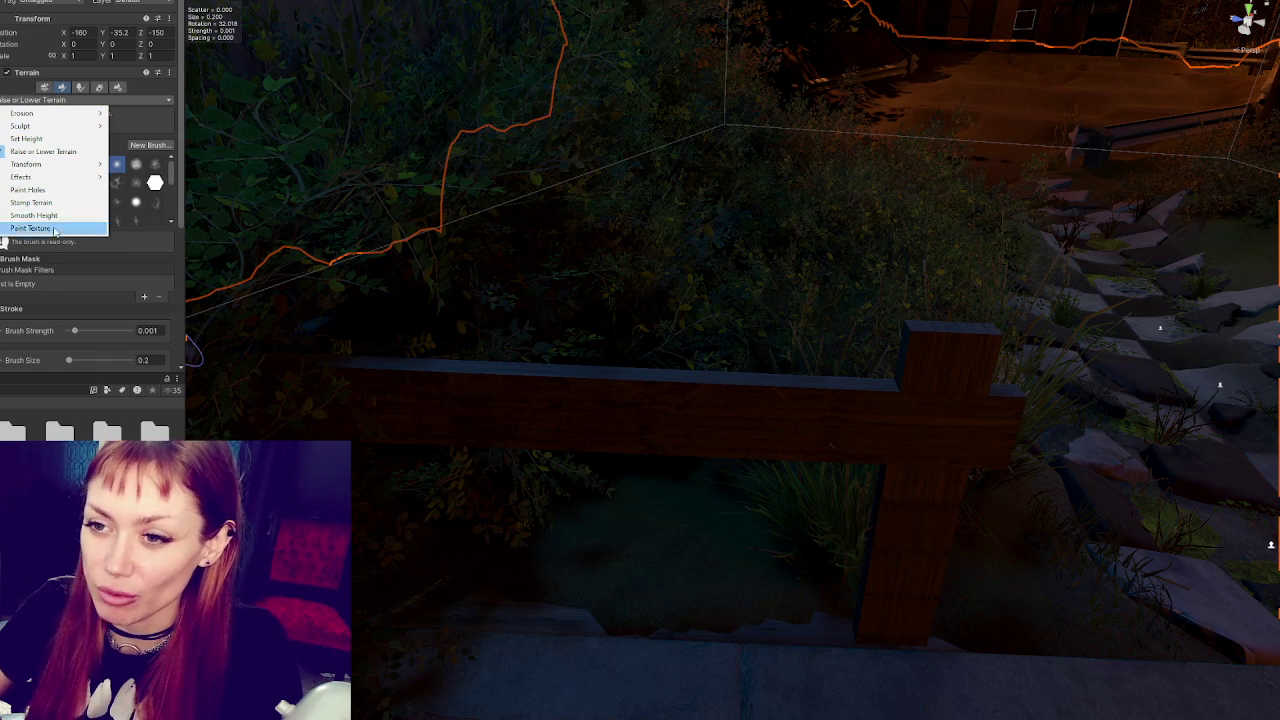
{"action": "left_click", "coordinate": [27, 138]}
Flatten ground to the set height by the fence, then survey the tiles and steps
{"action": "mouse_move", "coordinate": [633, 630]}
{"action": "left_mouse_down"}
{"action": "mouse_move", "coordinate": [408, 603]}
{"action": "mouse_move", "coordinate": [413, 615]}
{"action": "left_mouse_up"}
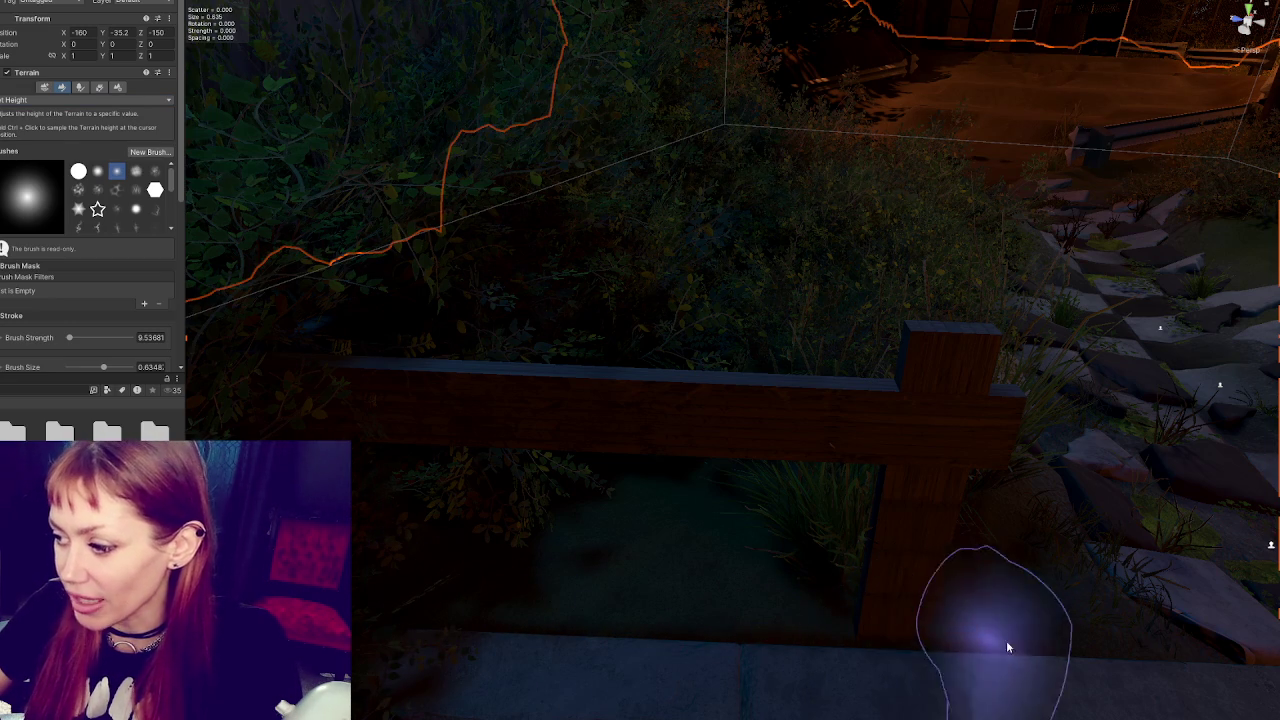
{"action": "left_click_drag", "start_coordinate": [857, 623], "coordinate": [578, 566]}
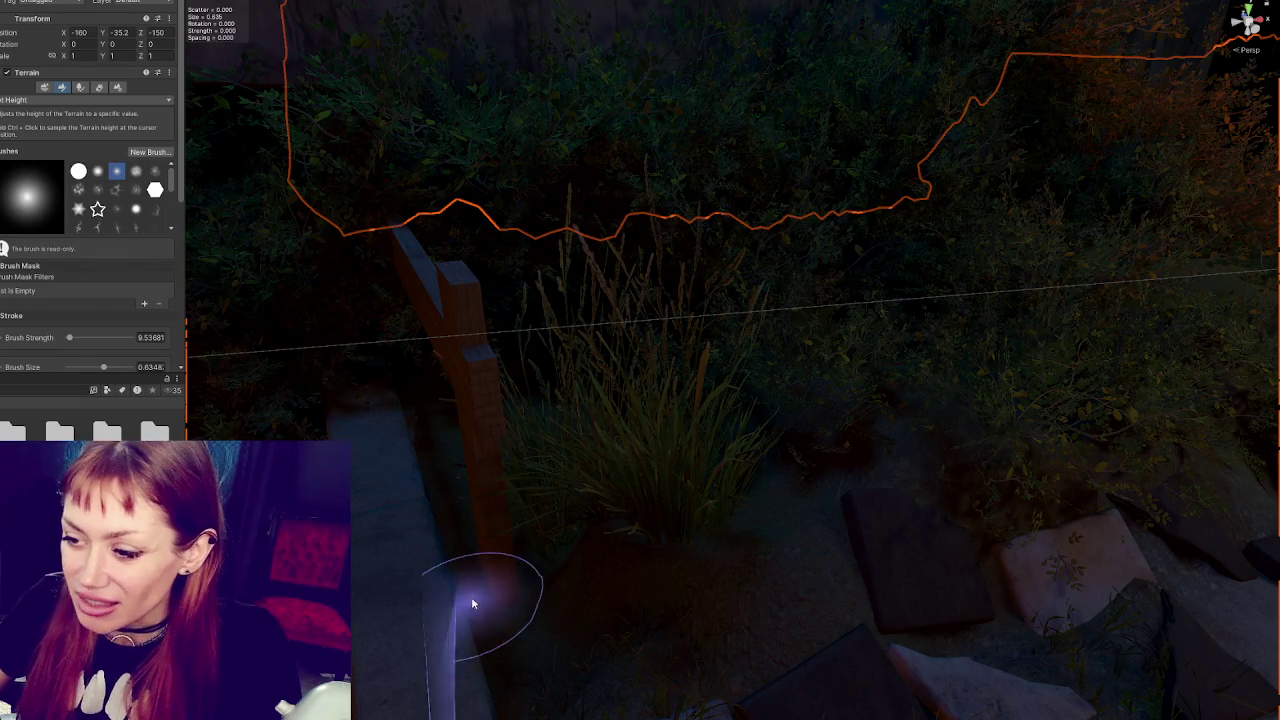
{"action": "left_click_drag", "start_coordinate": [486, 594], "coordinate": [523, 614]}
{"action": "mouse_move", "coordinate": [343, 357]}
{"action": "left_mouse_down"}
{"action": "mouse_move", "coordinate": [514, 463]}
{"action": "mouse_move", "coordinate": [443, 463]}
{"action": "mouse_move", "coordinate": [603, 515]}
{"action": "mouse_move", "coordinate": [923, 529]}
{"action": "mouse_move", "coordinate": [900, 540]}
{"action": "left_mouse_up"}
{"action": "mouse_move", "coordinate": [323, 72]}
{"action": "left_mouse_down"}
{"action": "mouse_move", "coordinate": [600, 300]}
{"action": "mouse_move", "coordinate": [986, 191]}
{"action": "mouse_move", "coordinate": [1100, 357]}
{"action": "mouse_move", "coordinate": [516, 50]}
{"action": "mouse_move", "coordinate": [886, 329]}
{"action": "mouse_move", "coordinate": [720, 277]}
{"action": "mouse_move", "coordinate": [849, 274]}
{"action": "mouse_move", "coordinate": [820, 215]}
{"action": "mouse_move", "coordinate": [863, 414]}
{"action": "mouse_move", "coordinate": [586, 43]}
{"action": "mouse_move", "coordinate": [706, 294]}
{"action": "mouse_move", "coordinate": [668, 625]}
{"action": "left_mouse_up"}
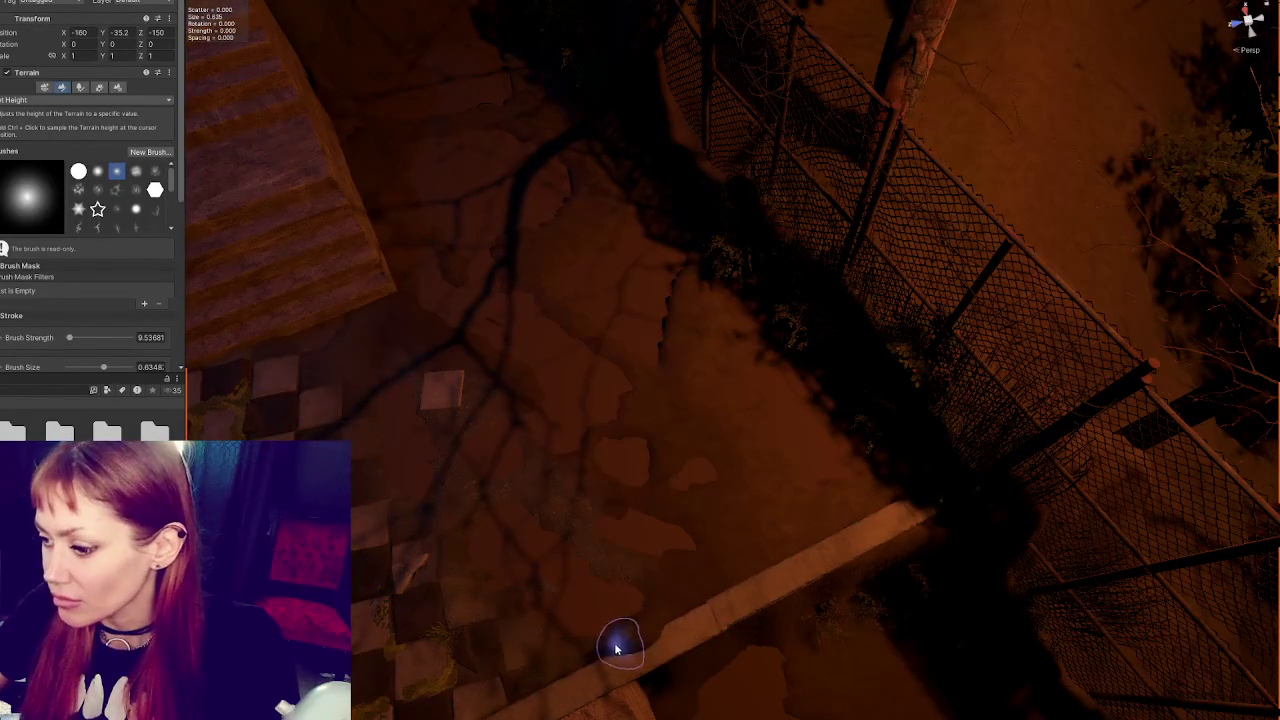
{"action": "mouse_move", "coordinate": [751, 600]}
{"action": "left_mouse_down"}
{"action": "mouse_move", "coordinate": [748, 537]}
{"action": "mouse_move", "coordinate": [829, 459]}
{"action": "left_mouse_up"}
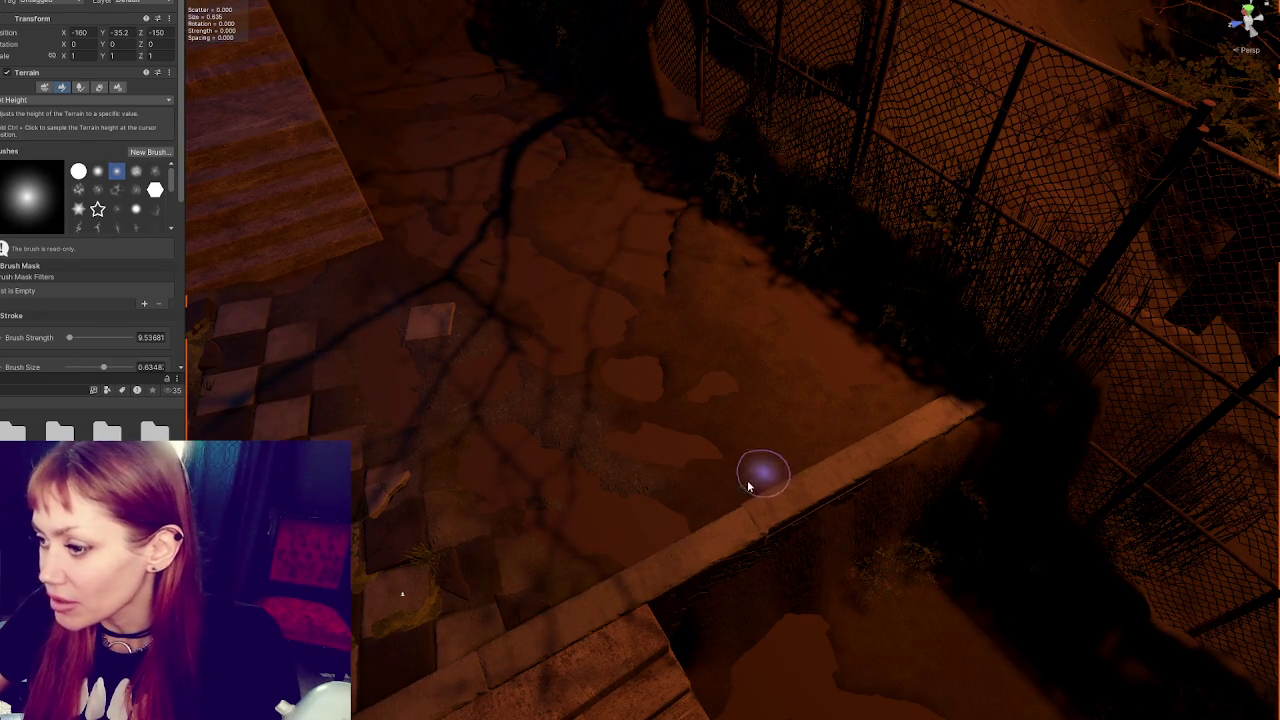
{"action": "mouse_move", "coordinate": [775, 495]}
{"action": "left_mouse_down"}
{"action": "mouse_move", "coordinate": [817, 371]}
{"action": "mouse_move", "coordinate": [986, 343]}
{"action": "left_mouse_up"}
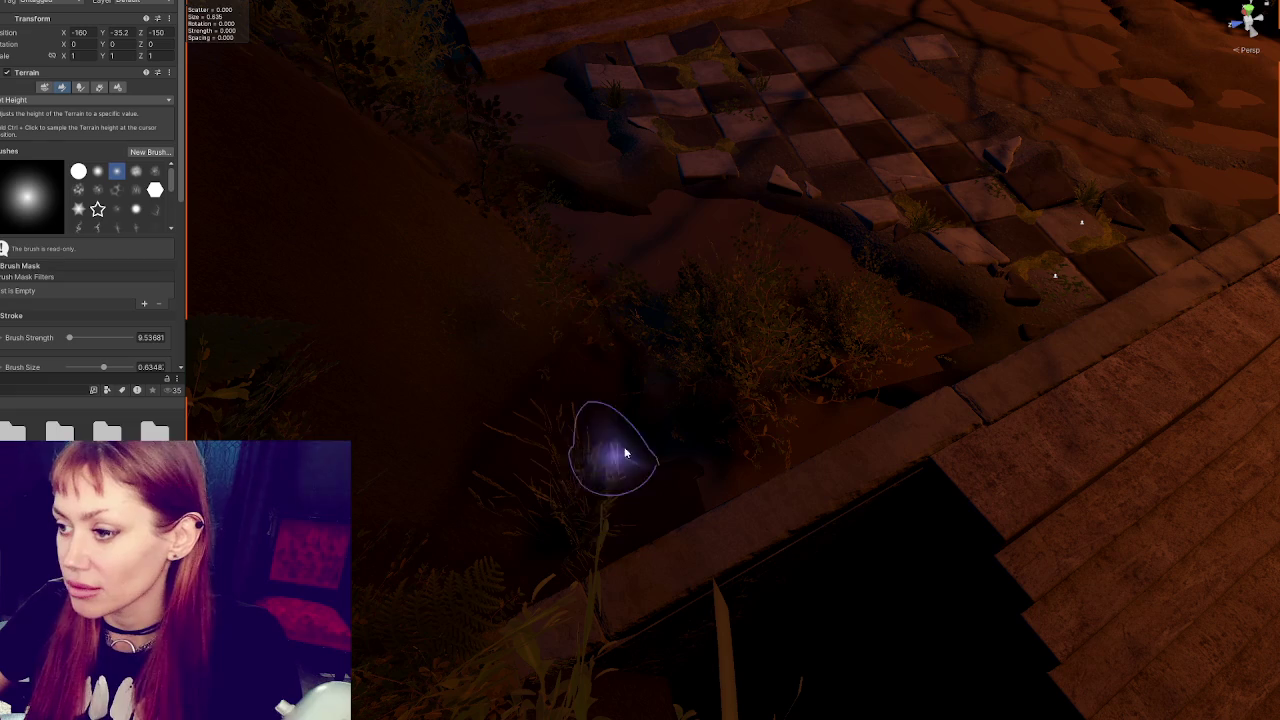
{"action": "mouse_move", "coordinate": [663, 451]}
{"action": "left_mouse_down"}
{"action": "mouse_move", "coordinate": [617, 396]}
{"action": "mouse_move", "coordinate": [680, 366]}
{"action": "mouse_move", "coordinate": [657, 349]}
{"action": "left_mouse_up"}
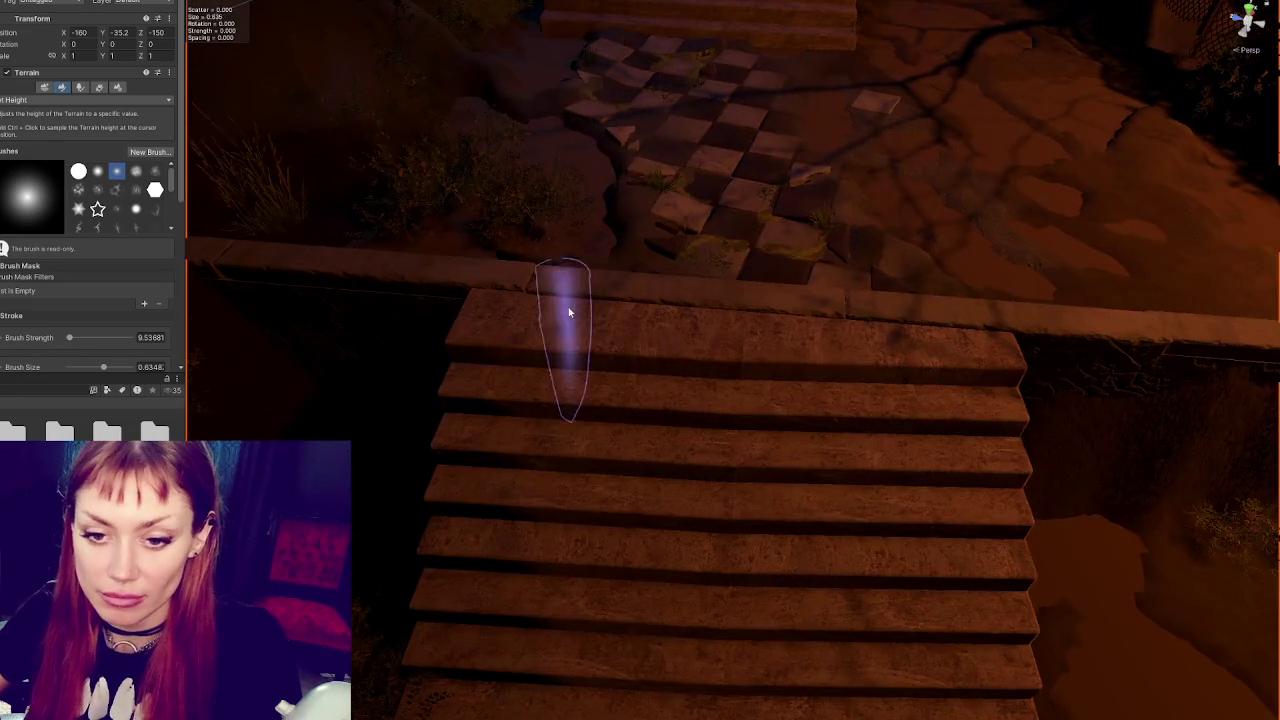
{"action": "mouse_move", "coordinate": [568, 313]}
{"action": "left_mouse_down"}
{"action": "mouse_move", "coordinate": [829, 366]}
{"action": "mouse_move", "coordinate": [651, 346]}
{"action": "mouse_move", "coordinate": [663, 325]}
{"action": "mouse_move", "coordinate": [843, 457]}
{"action": "left_mouse_up"}
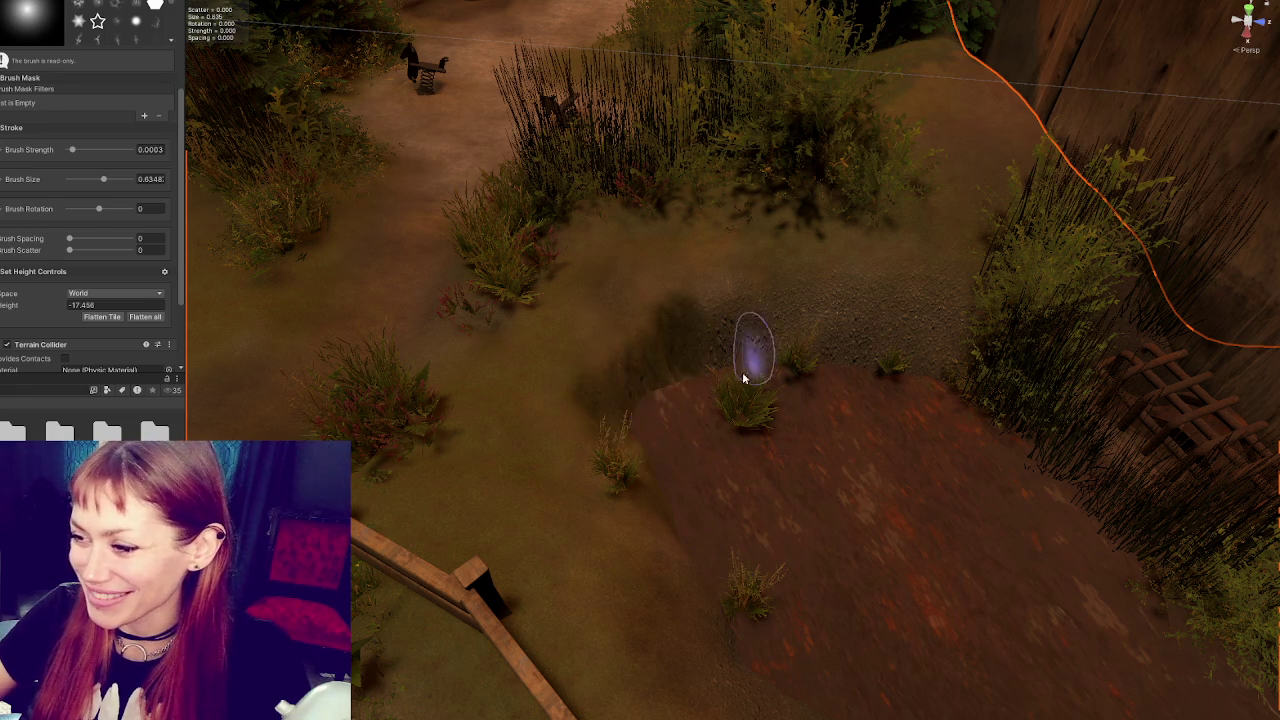
{"action": "mouse_move", "coordinate": [680, 378]}
{"action": "left_mouse_down"}
{"action": "mouse_move", "coordinate": [669, 443]}
{"action": "mouse_move", "coordinate": [608, 434]}
{"action": "mouse_move", "coordinate": [636, 370]}
{"action": "left_mouse_up"}
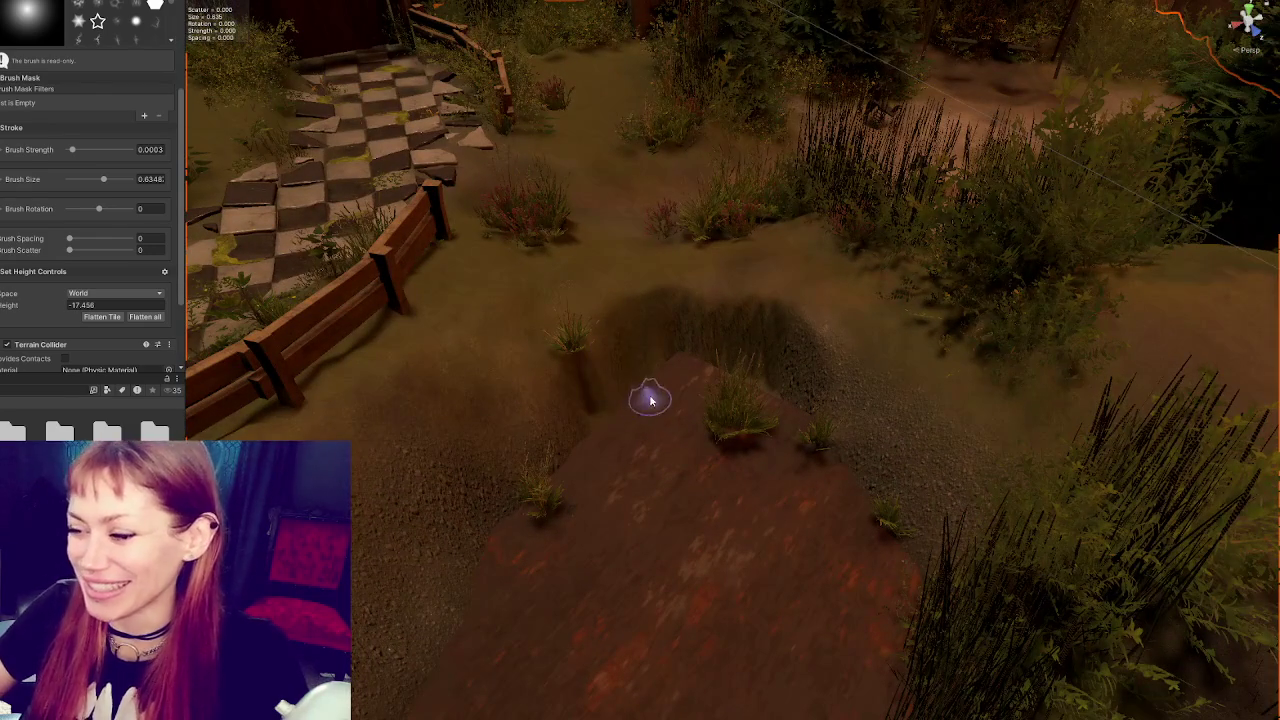
{"action": "mouse_move", "coordinate": [641, 437]}
{"action": "left_mouse_down"}
{"action": "mouse_move", "coordinate": [766, 463]}
{"action": "mouse_move", "coordinate": [686, 466]}
{"action": "mouse_move", "coordinate": [690, 440]}
{"action": "left_mouse_up"}
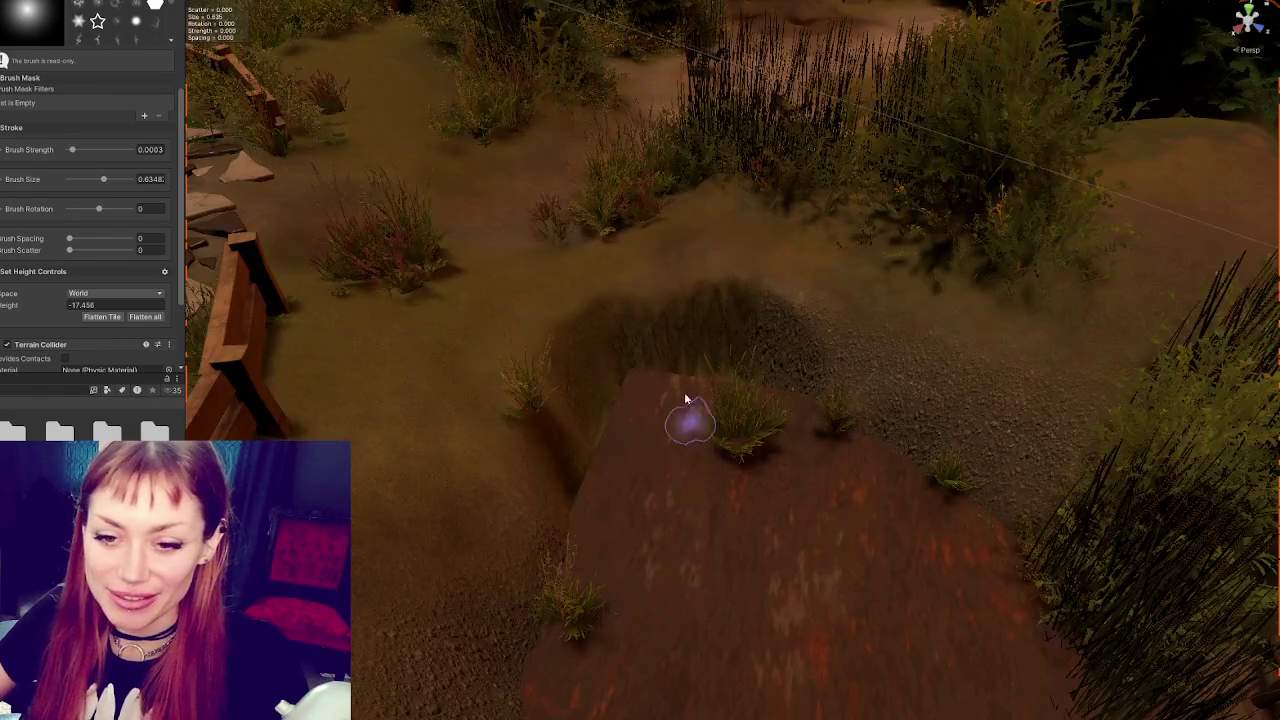
{"action": "scroll", "coordinate": [71, 65], "scroll_direction": "up", "scroll_amount": 5}
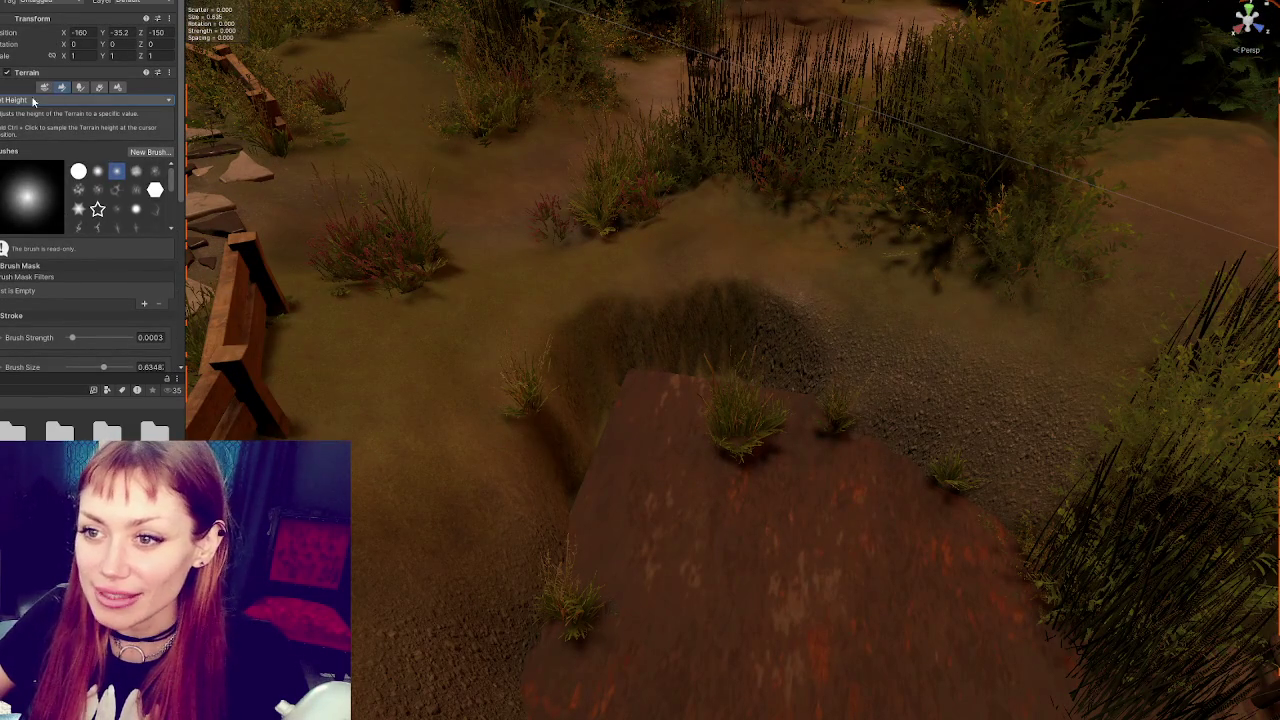
Build up the ground beside the rusty plate with Raise or Lower Terrain
{"action": "left_click", "coordinate": [33, 101]}
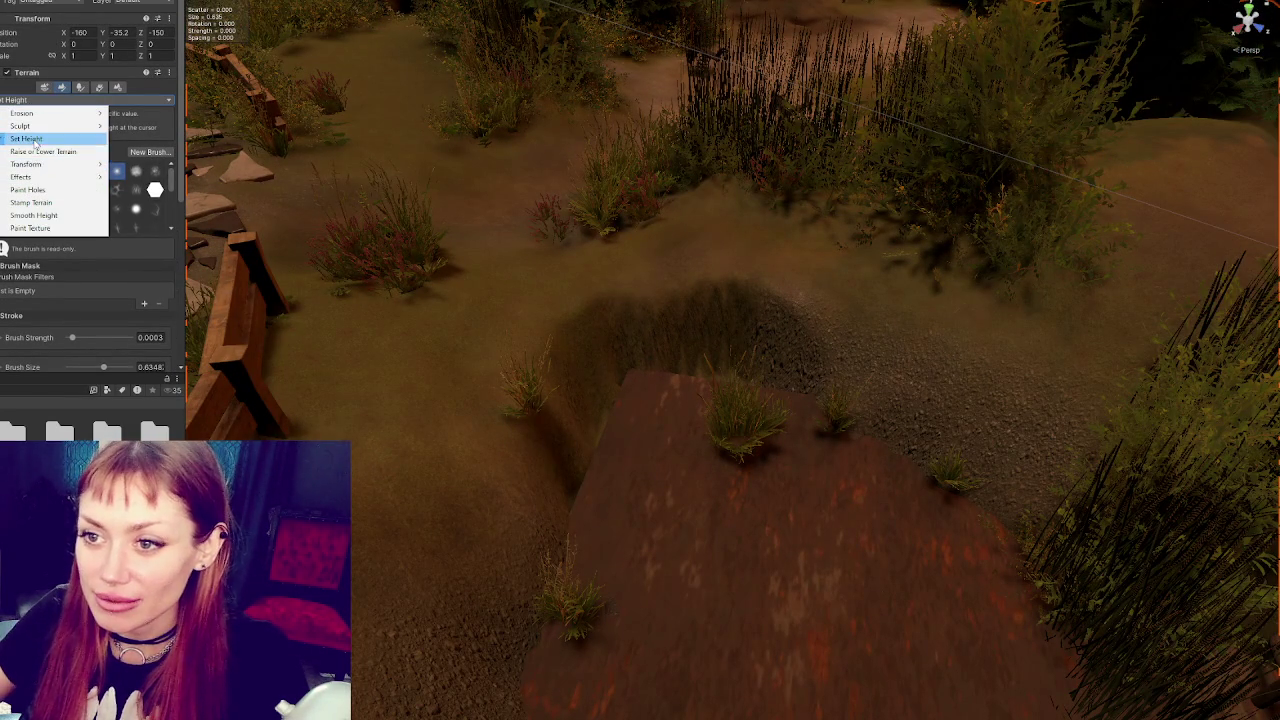
{"action": "left_click", "coordinate": [12, 152]}
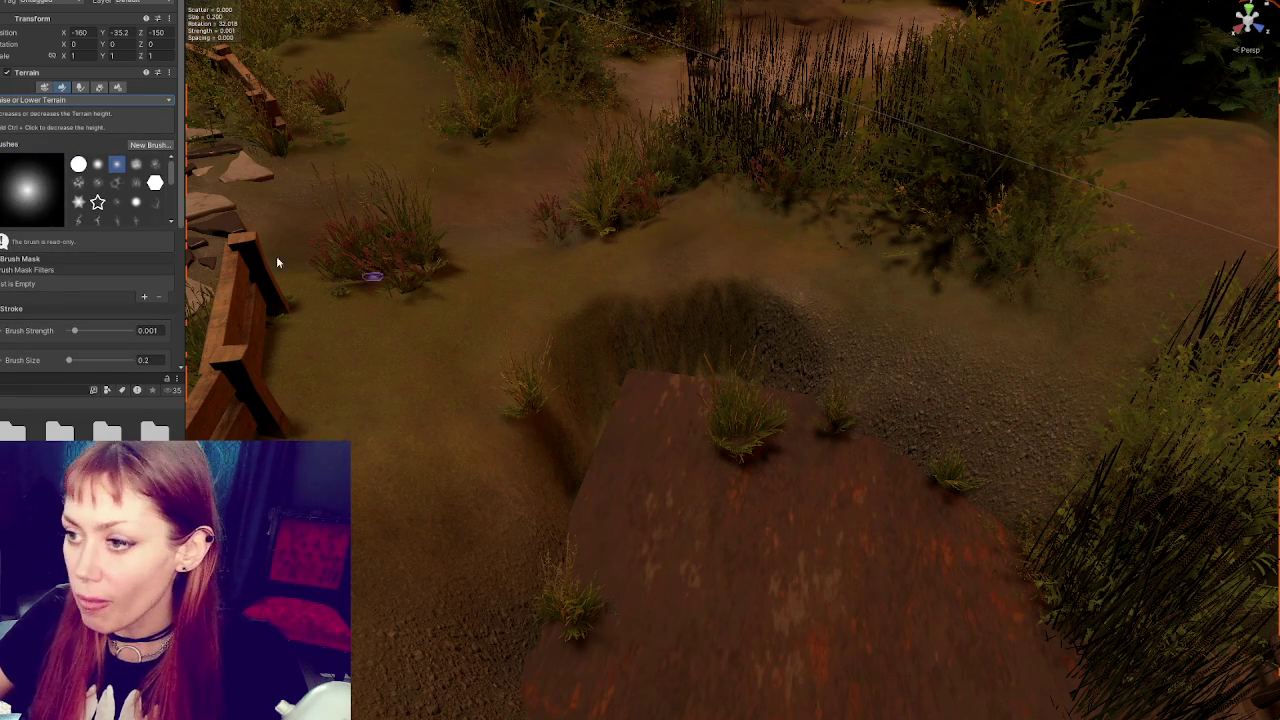
{"action": "scroll", "coordinate": [115, 268], "scroll_direction": "down", "scroll_amount": 3}
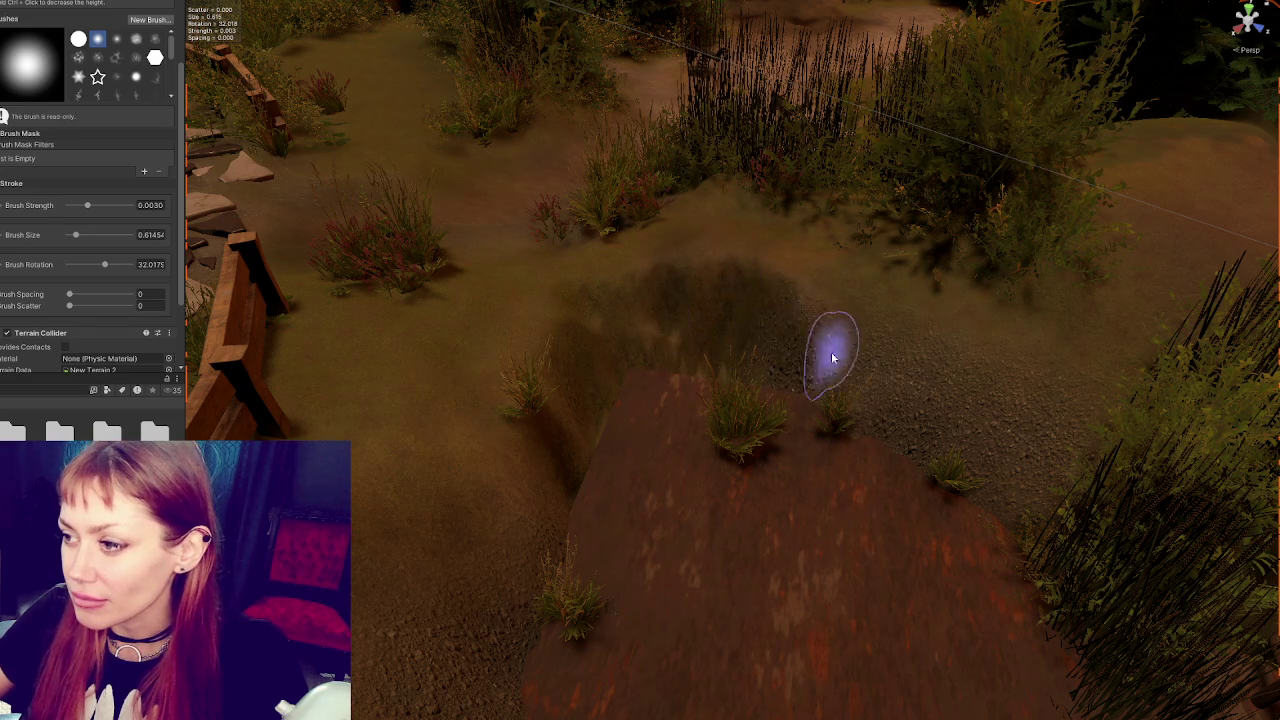
{"action": "mouse_move", "coordinate": [796, 322]}
{"action": "left_mouse_down"}
{"action": "mouse_move", "coordinate": [903, 366]}
{"action": "mouse_move", "coordinate": [851, 277]}
{"action": "mouse_move", "coordinate": [1024, 410]}
{"action": "mouse_move", "coordinate": [834, 363]}
{"action": "mouse_move", "coordinate": [909, 300]}
{"action": "mouse_move", "coordinate": [1006, 340]}
{"action": "left_mouse_up"}
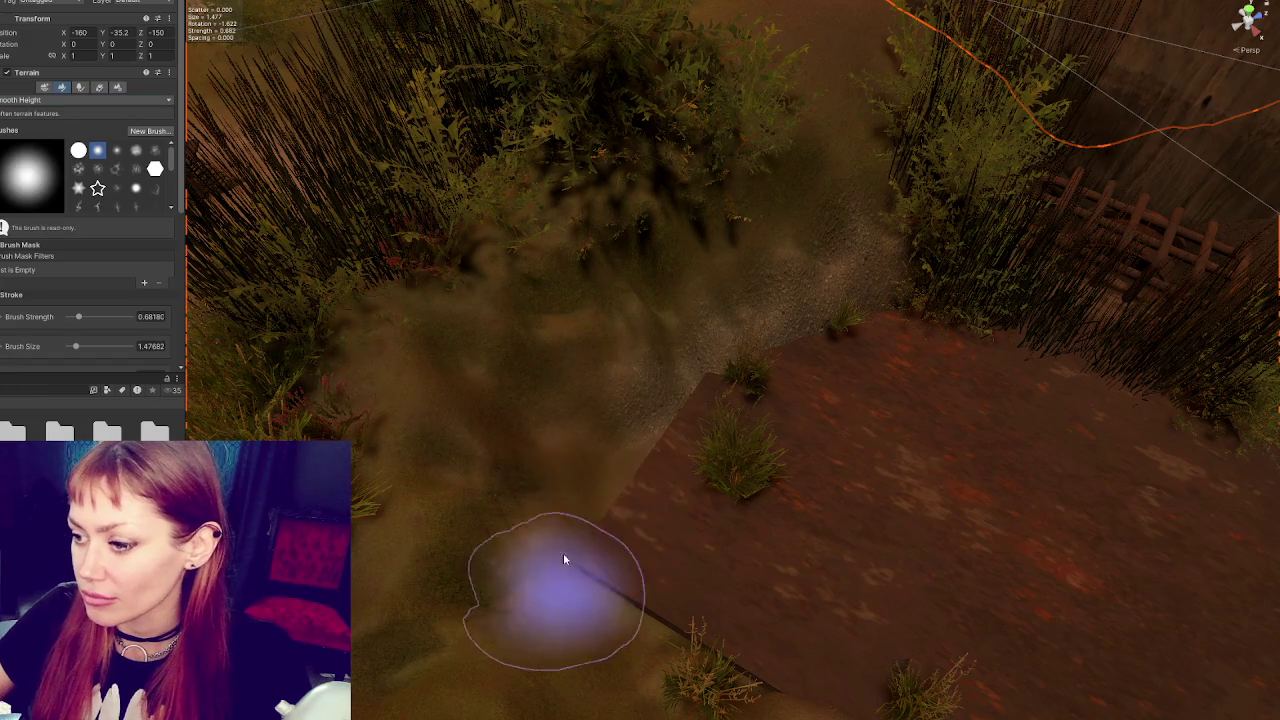
Lengthen the rusty plate along Z, widen it along X, then reselect the terrain
{"action": "scroll", "coordinate": [670, 511], "scroll_direction": "down", "scroll_amount": 1}
{"action": "left_click", "coordinate": [897, 425]}
{"action": "scroll", "coordinate": [829, 343], "scroll_direction": "down", "scroll_amount": 3}
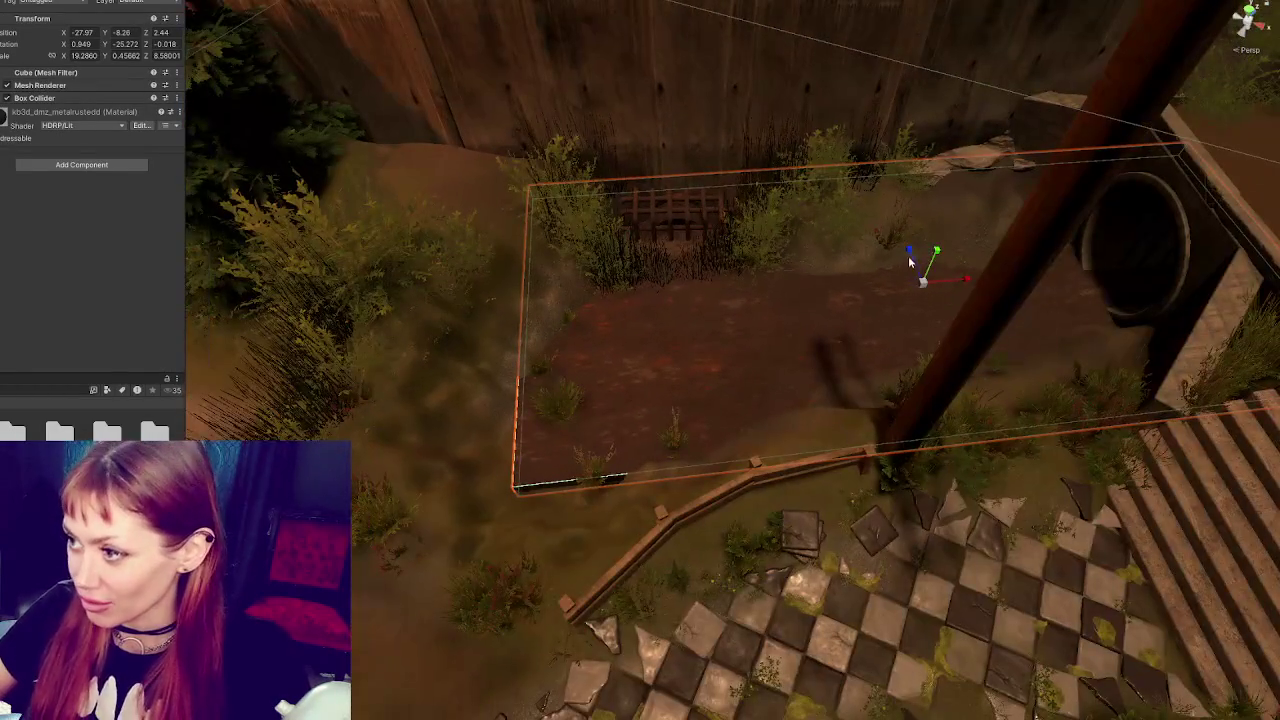
{"action": "left_click_drag", "start_coordinate": [909, 258], "coordinate": [912, 264]}
{"action": "mouse_move", "coordinate": [978, 302]}
{"action": "left_mouse_down"}
{"action": "mouse_move", "coordinate": [900, 328]}
{"action": "mouse_move", "coordinate": [921, 306]}
{"action": "mouse_move", "coordinate": [846, 260]}
{"action": "mouse_move", "coordinate": [855, 312]}
{"action": "left_mouse_up"}
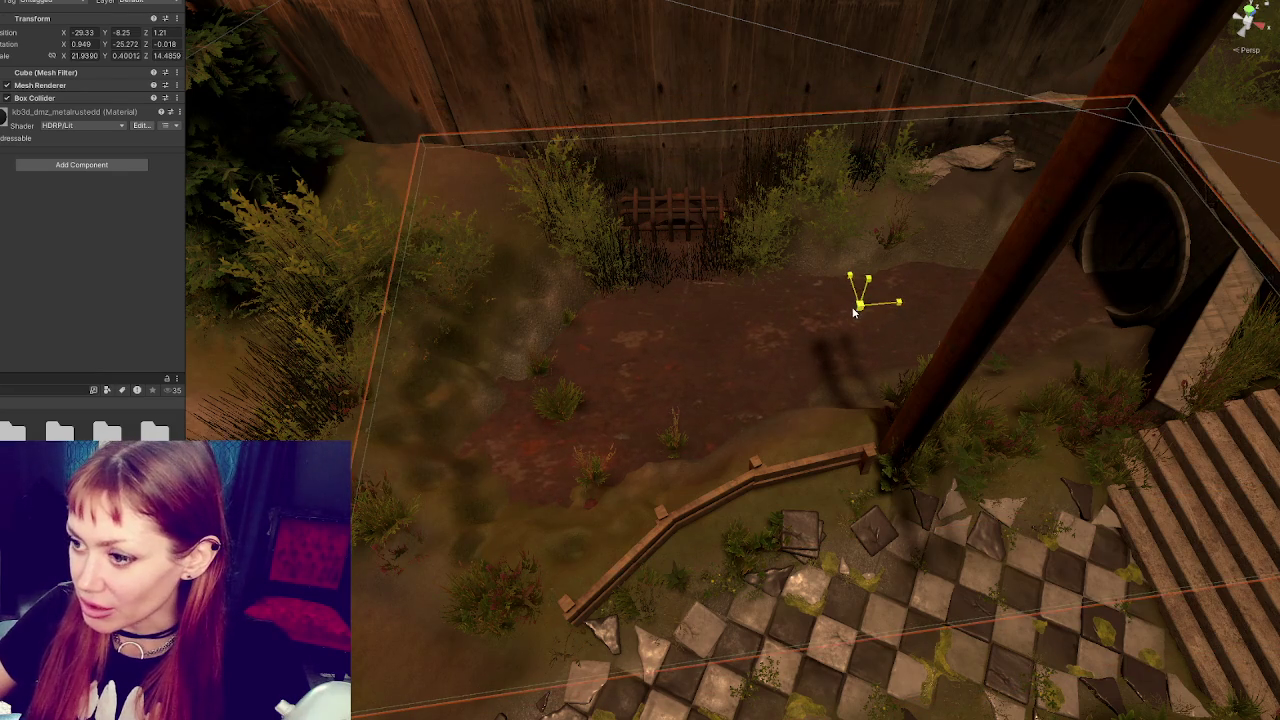
{"action": "mouse_move", "coordinate": [655, 304]}
{"action": "left_mouse_down"}
{"action": "mouse_move", "coordinate": [957, 391]}
{"action": "mouse_move", "coordinate": [957, 457]}
{"action": "mouse_move", "coordinate": [540, 443]}
{"action": "left_mouse_up"}
{"action": "left_click", "coordinate": [645, 408]}
{"action": "left_click_drag", "start_coordinate": [645, 408], "coordinate": [683, 330]}
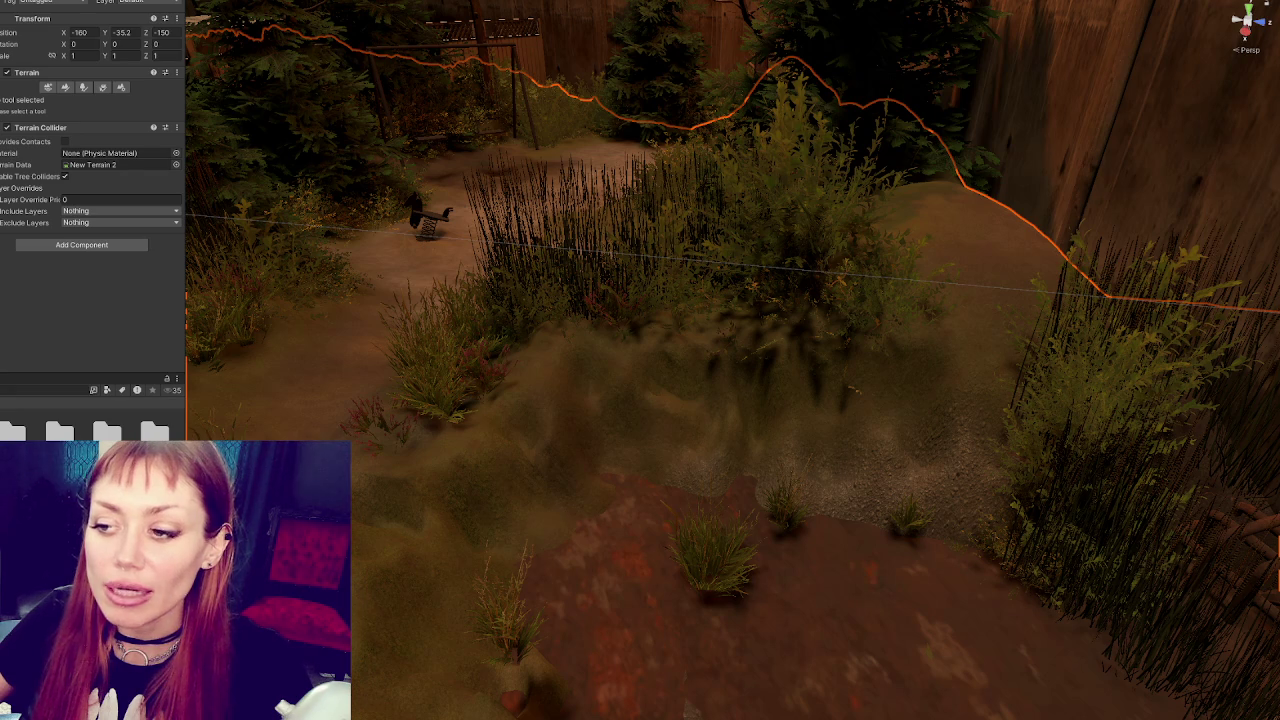
Frame the heather plant on the lawn, then select the terrain for Smooth Height
{"action": "left_click", "coordinate": [388, 425]}
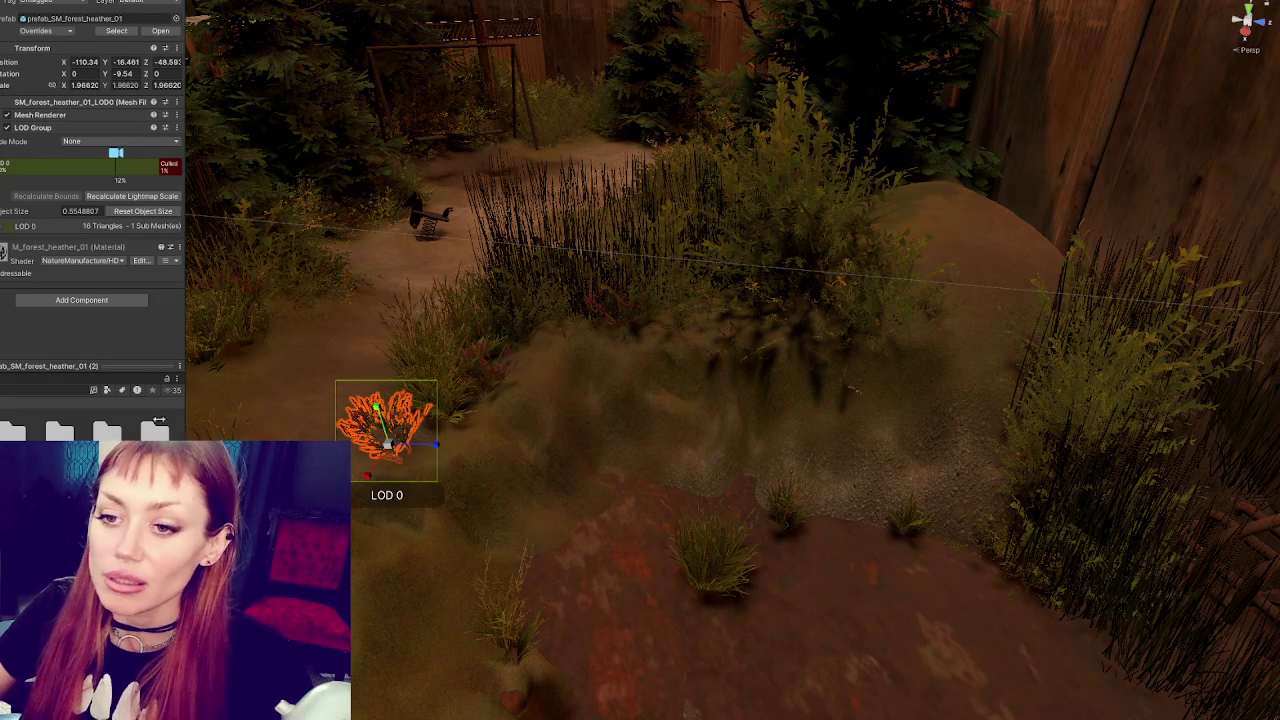
{"action": "key", "text": "f"}
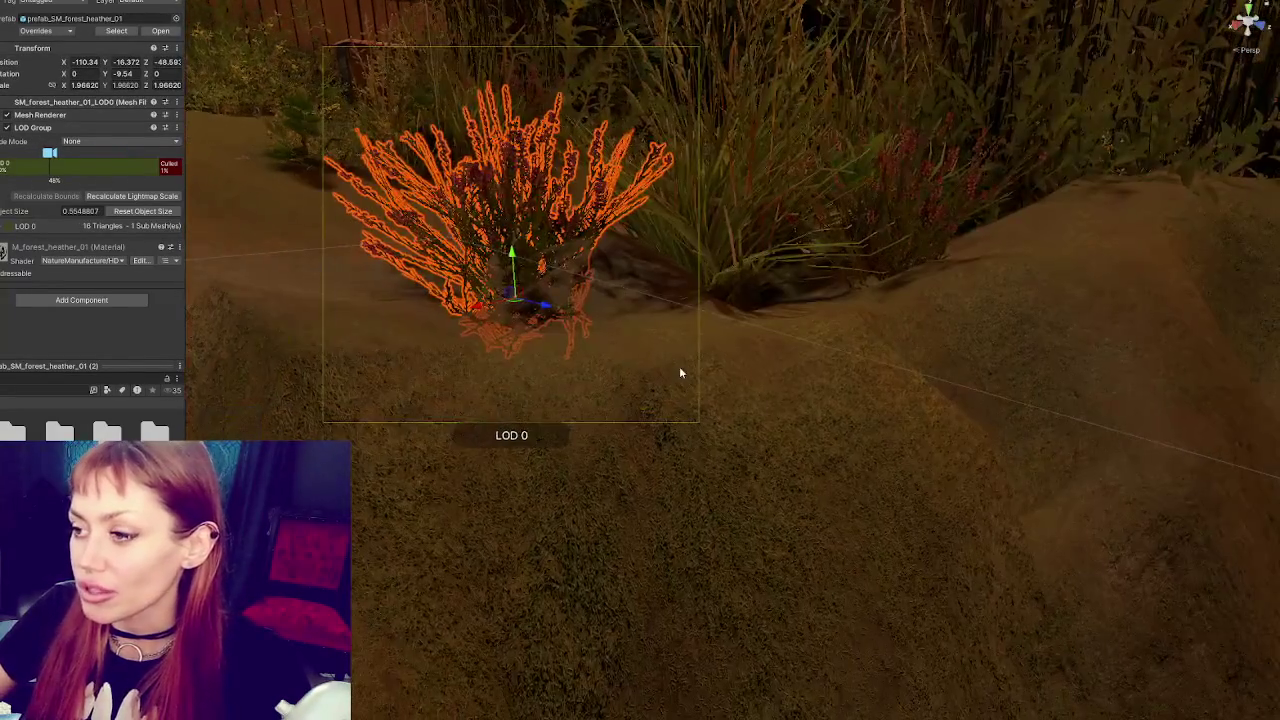
{"action": "left_click", "coordinate": [680, 371]}
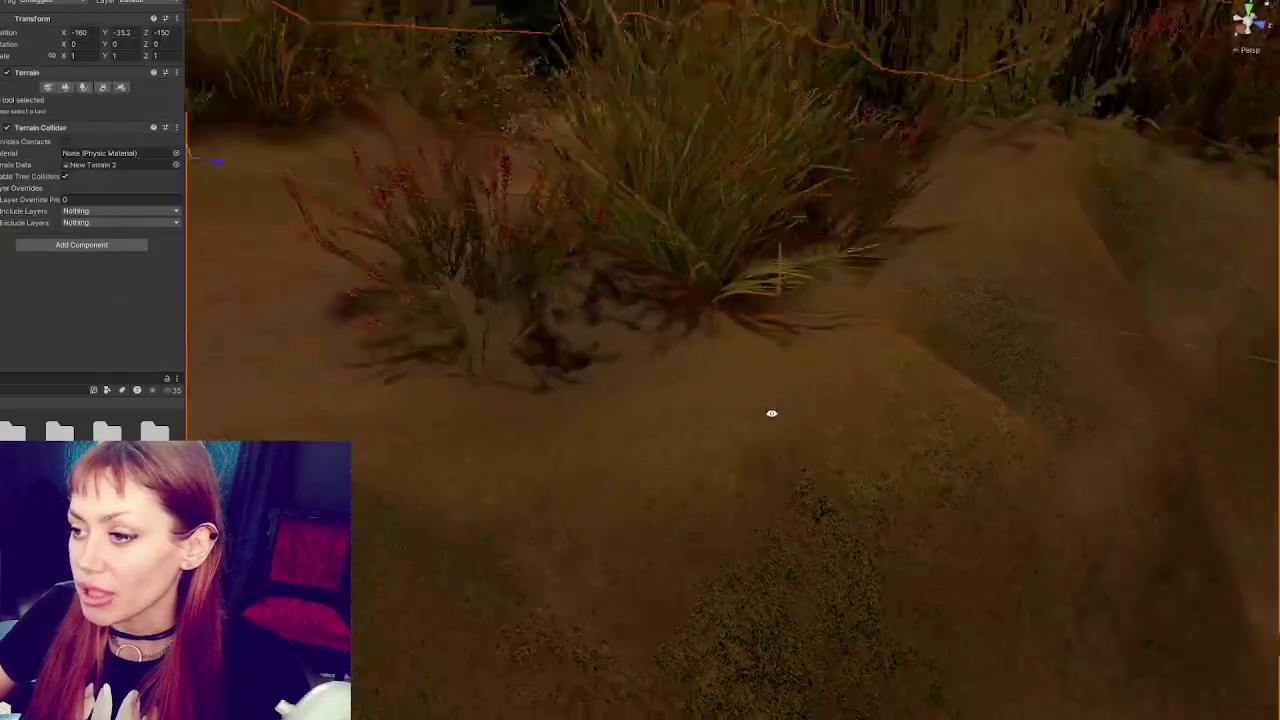
{"action": "left_click", "coordinate": [884, 506]}
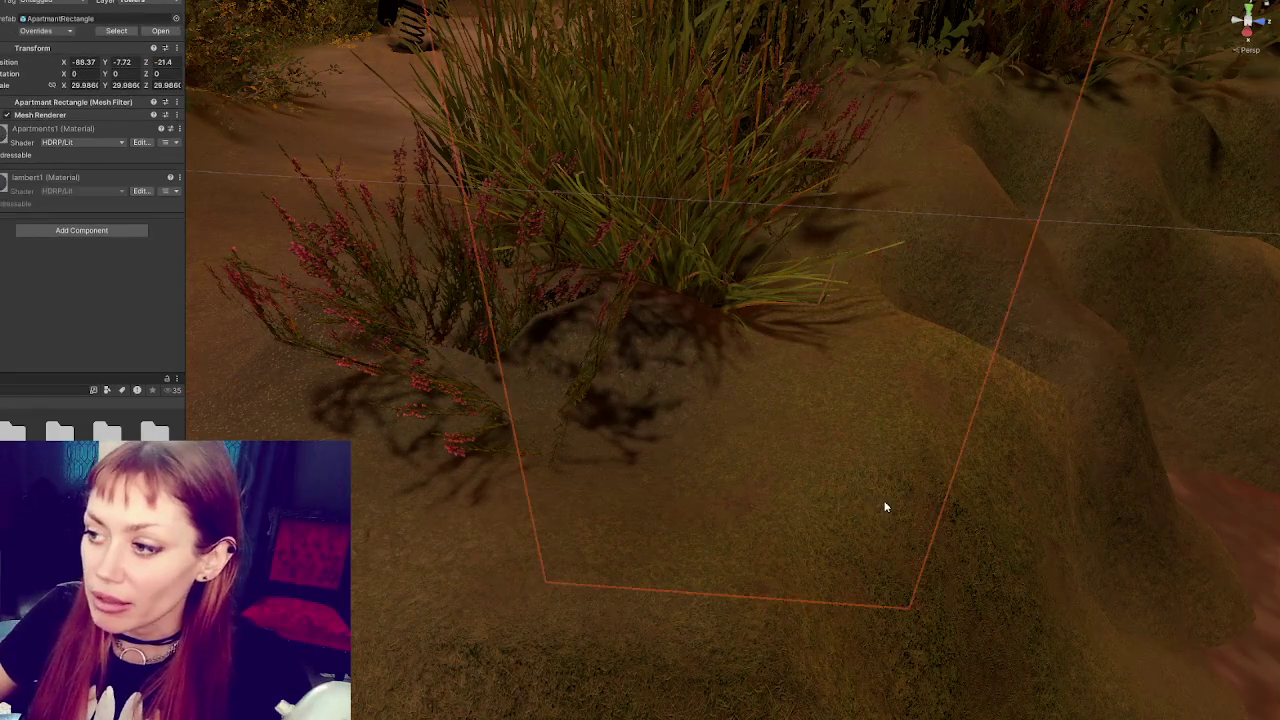
{"action": "left_click", "coordinate": [397, 637]}
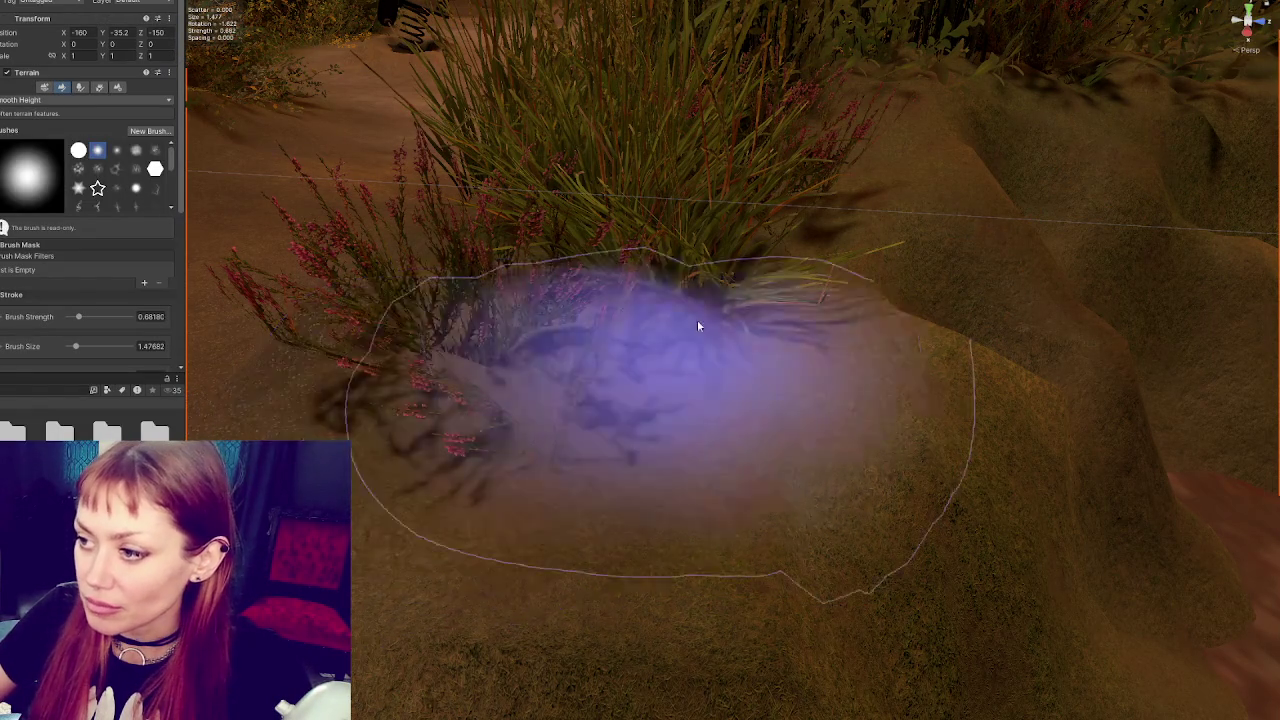
{"action": "mouse_move", "coordinate": [609, 320]}
{"action": "left_mouse_down"}
{"action": "mouse_move", "coordinate": [543, 346]}
{"action": "mouse_move", "coordinate": [669, 290]}
{"action": "left_mouse_up"}
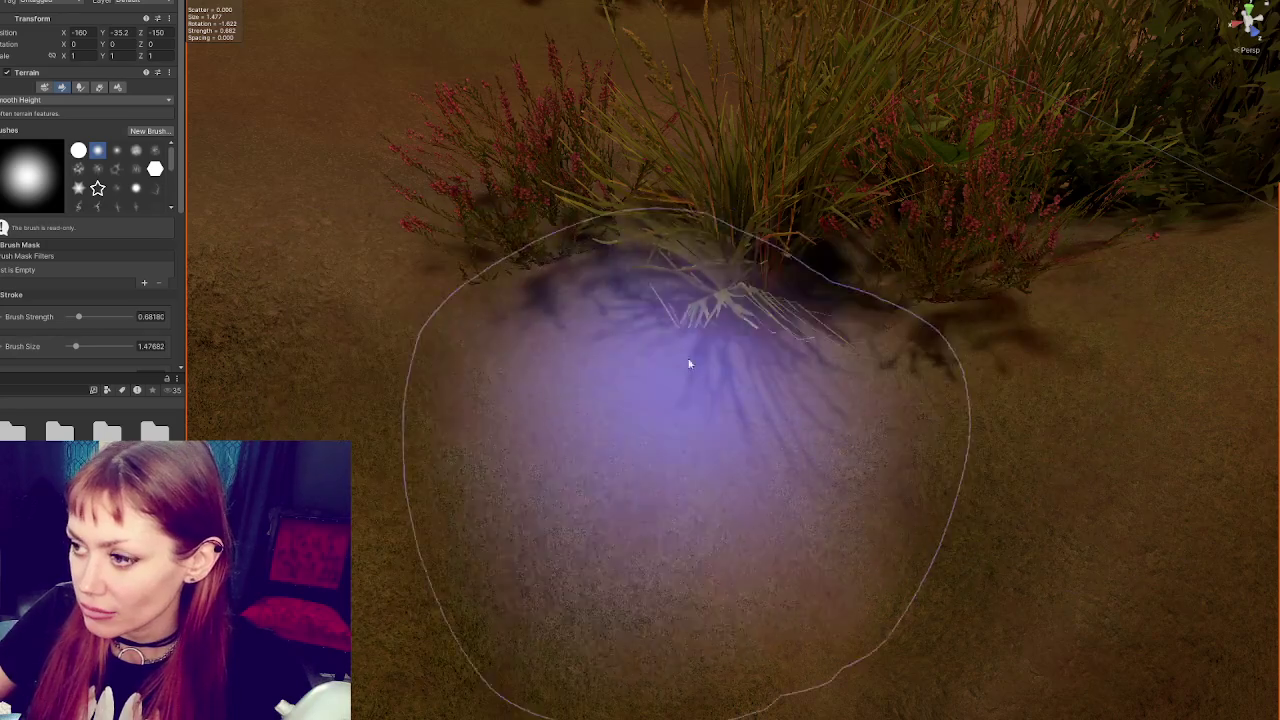
{"action": "mouse_move", "coordinate": [689, 364]}
{"action": "left_mouse_down"}
{"action": "mouse_move", "coordinate": [691, 329]}
{"action": "mouse_move", "coordinate": [434, 391]}
{"action": "left_mouse_up"}
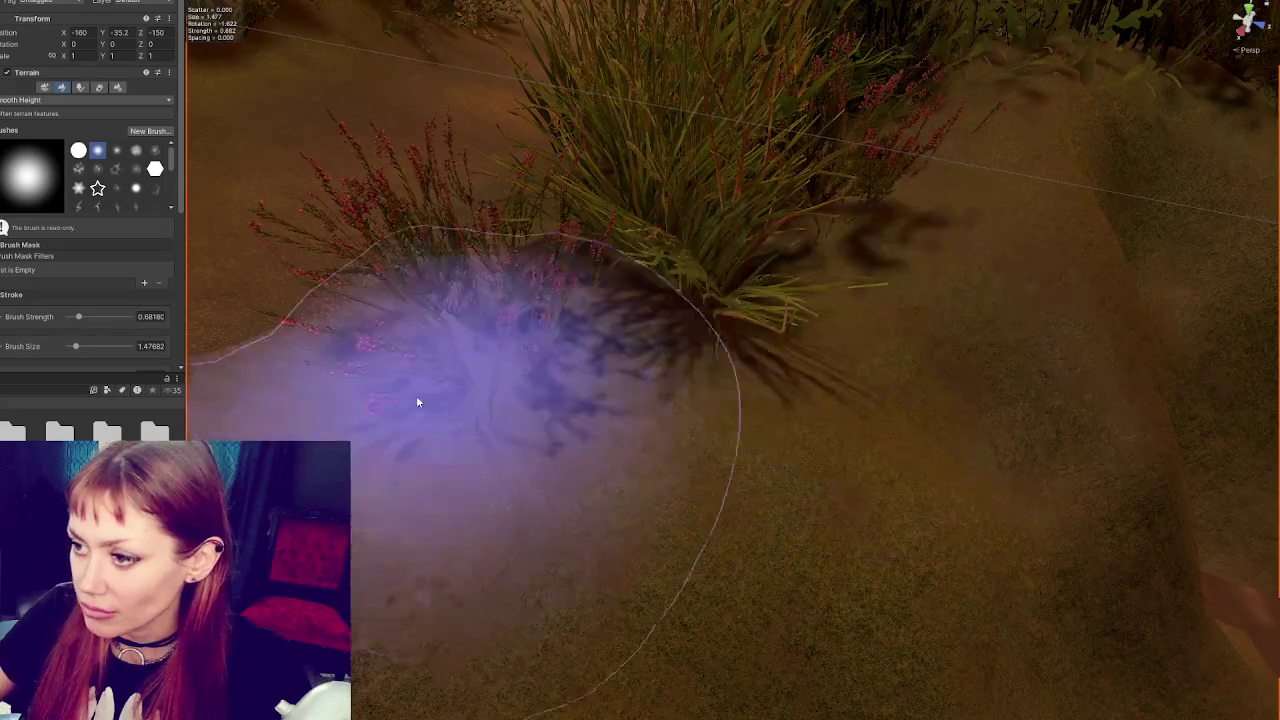
{"action": "mouse_move", "coordinate": [599, 164]}
{"action": "left_mouse_down"}
{"action": "mouse_move", "coordinate": [723, 263]}
{"action": "mouse_move", "coordinate": [594, 214]}
{"action": "left_mouse_up"}
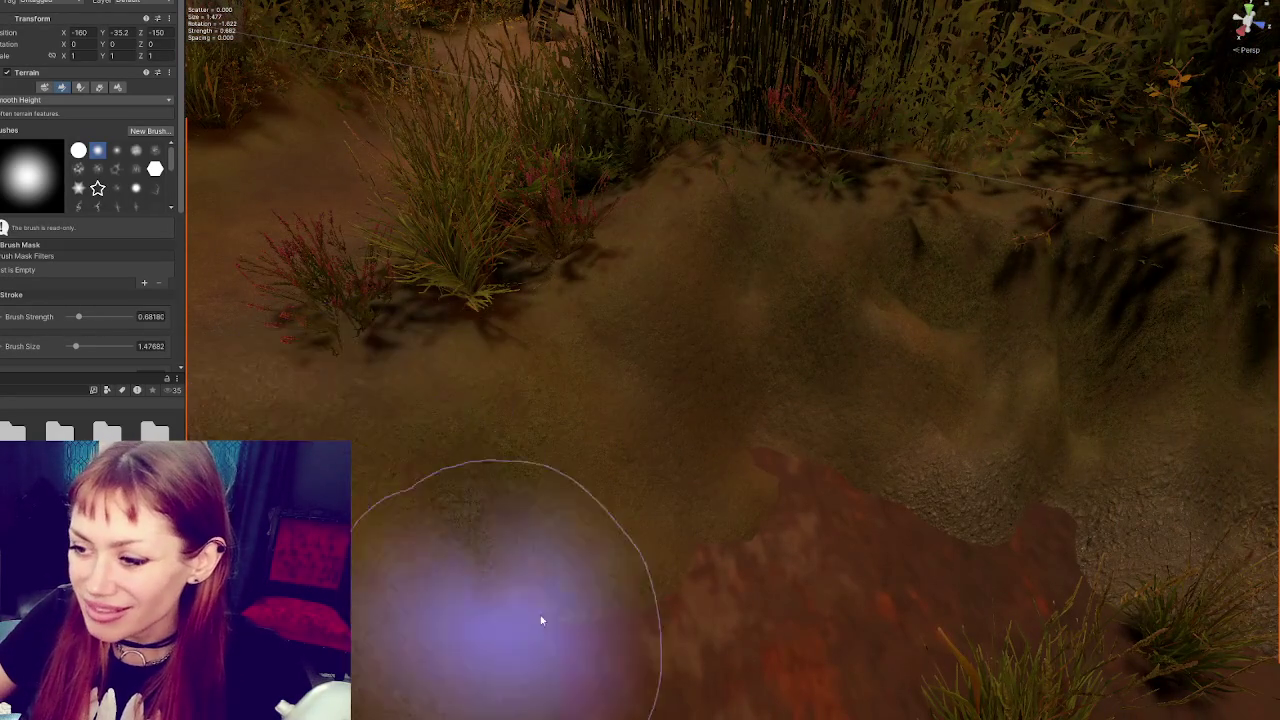
{"action": "left_click_drag", "start_coordinate": [497, 634], "coordinate": [651, 386]}
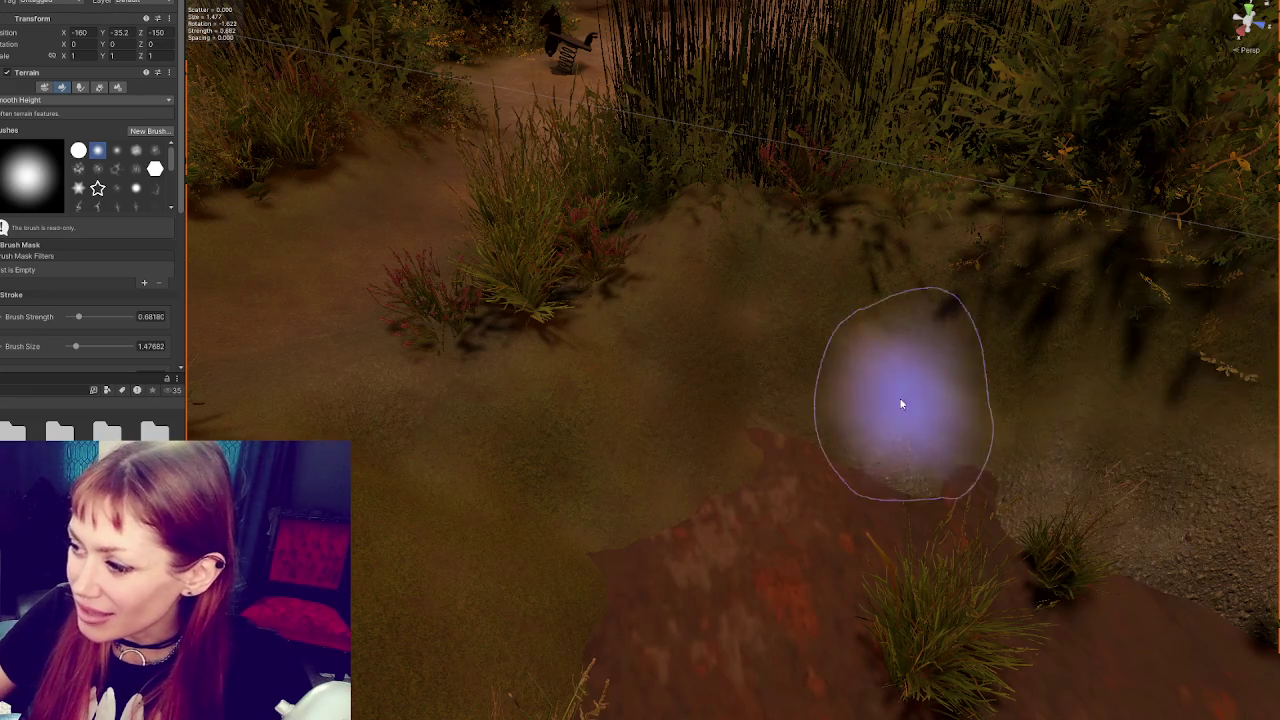
{"action": "left_click_drag", "start_coordinate": [907, 473], "coordinate": [586, 403]}
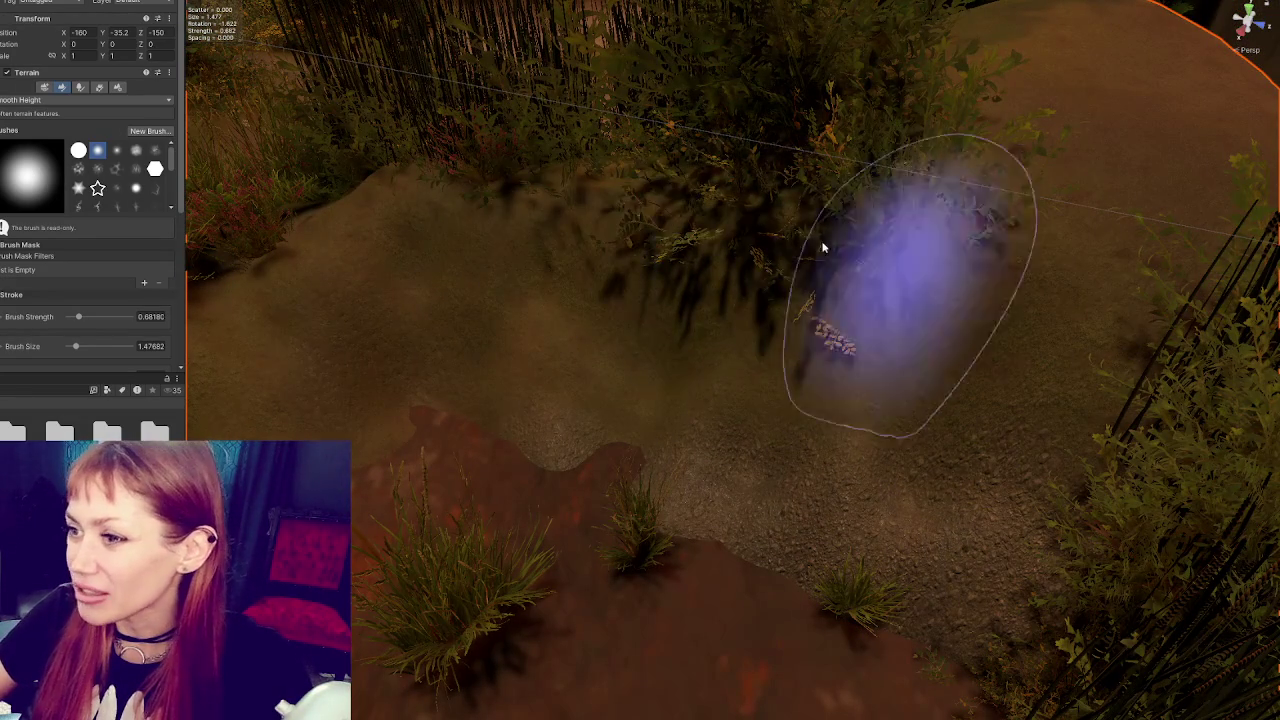
{"action": "mouse_move", "coordinate": [324, 323]}
{"action": "left_mouse_down"}
{"action": "mouse_move", "coordinate": [771, 263]}
{"action": "mouse_move", "coordinate": [1046, 297]}
{"action": "left_mouse_up"}
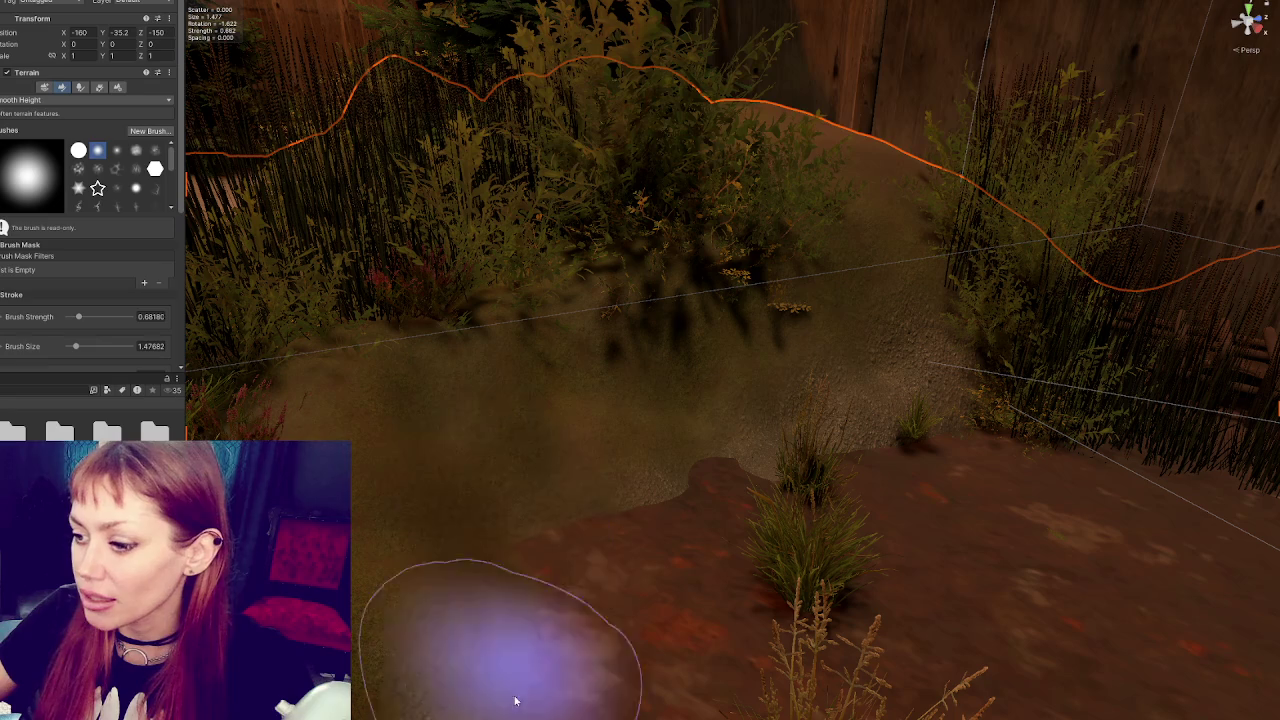
{"action": "mouse_move", "coordinate": [722, 417]}
{"action": "left_mouse_down"}
{"action": "mouse_move", "coordinate": [600, 434]}
{"action": "mouse_move", "coordinate": [394, 614]}
{"action": "left_mouse_up"}
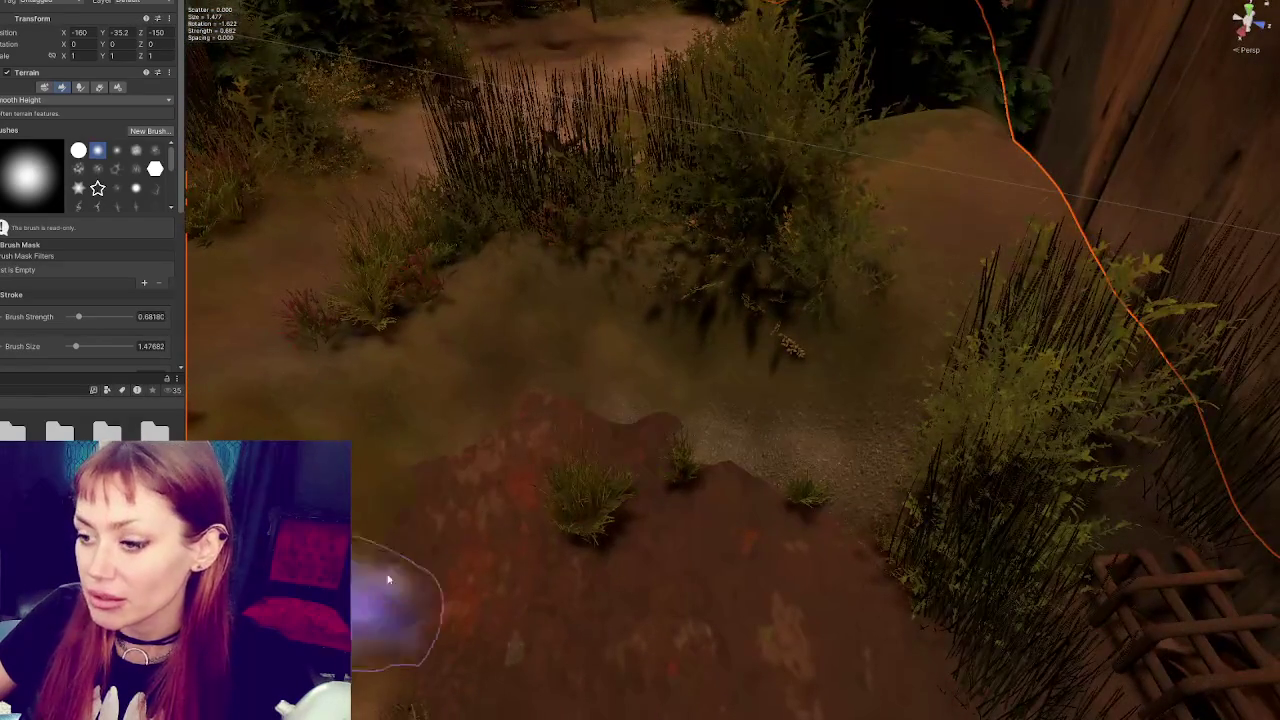
{"action": "mouse_move", "coordinate": [280, 437]}
{"action": "left_mouse_down"}
{"action": "mouse_move", "coordinate": [503, 414]}
{"action": "mouse_move", "coordinate": [380, 508]}
{"action": "left_mouse_up"}
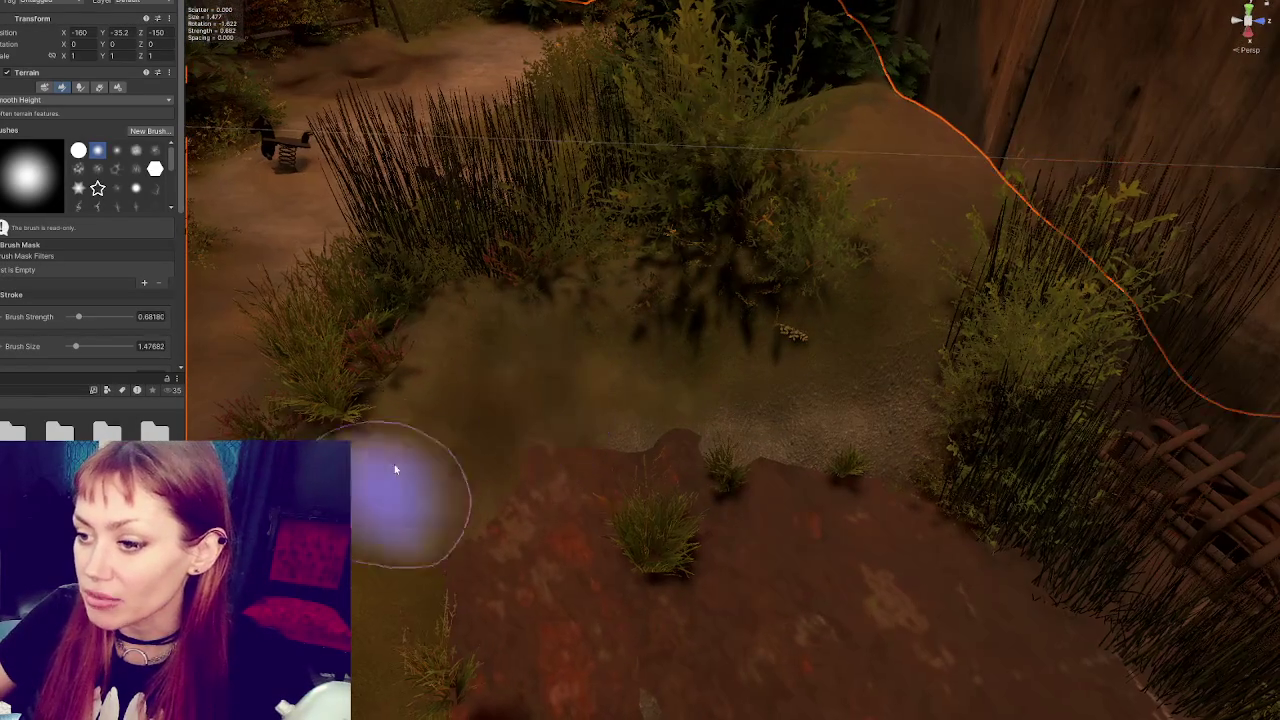
{"action": "left_click_drag", "start_coordinate": [457, 414], "coordinate": [645, 351]}
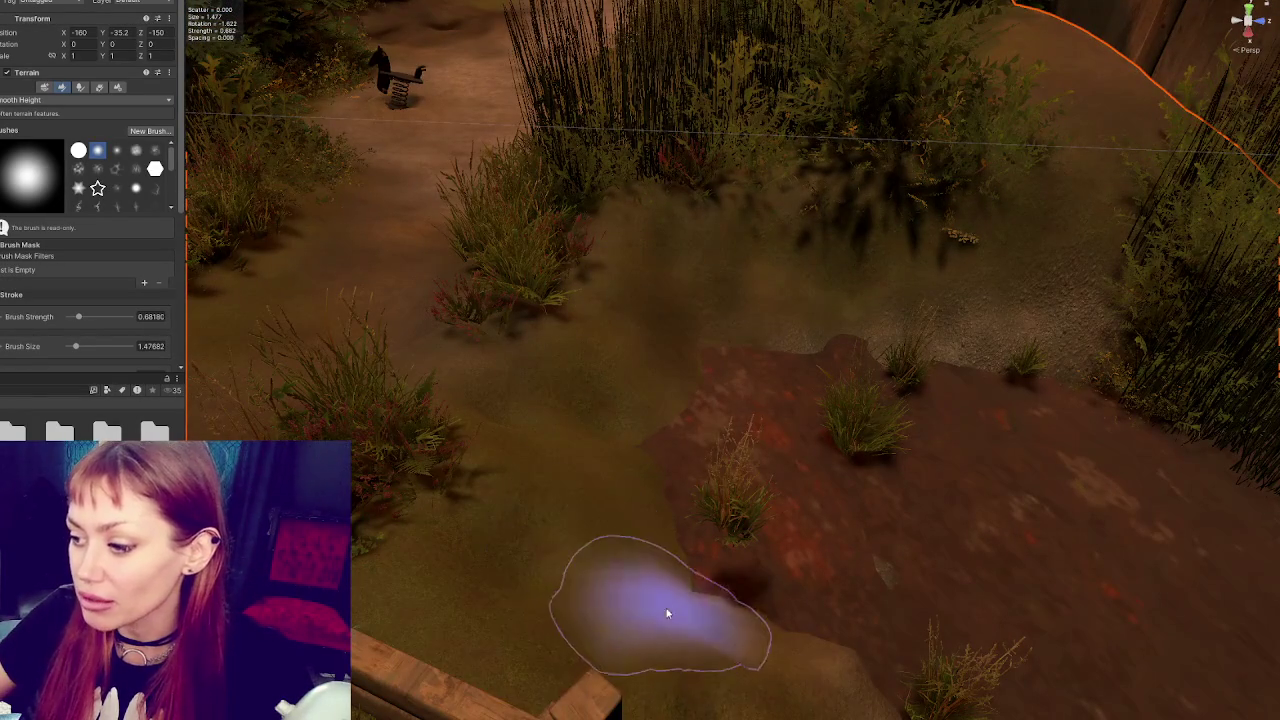
{"action": "mouse_move", "coordinate": [803, 700]}
{"action": "left_mouse_down"}
{"action": "mouse_move", "coordinate": [594, 566]}
{"action": "mouse_move", "coordinate": [710, 349]}
{"action": "left_mouse_up"}
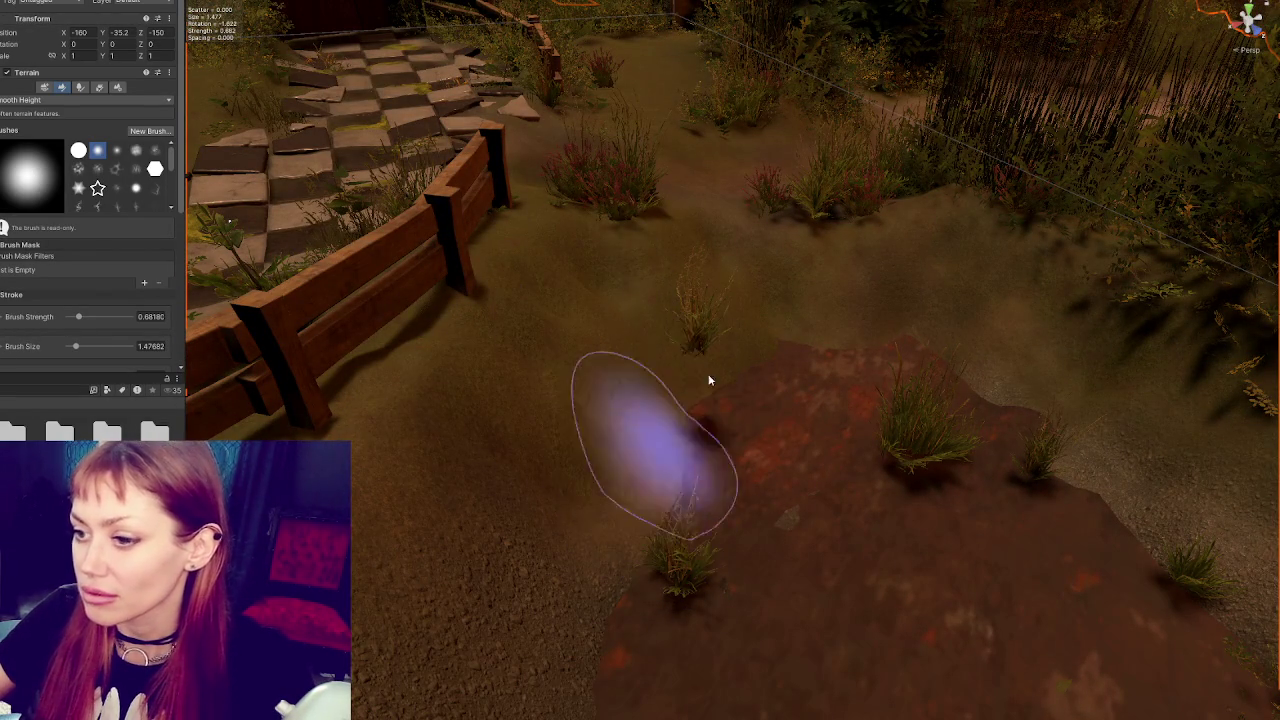
Switch to Raise or Lower Terrain, set brush size to 1.659, and raise a mound beside the dirt patch
{"action": "left_click", "coordinate": [43, 101]}
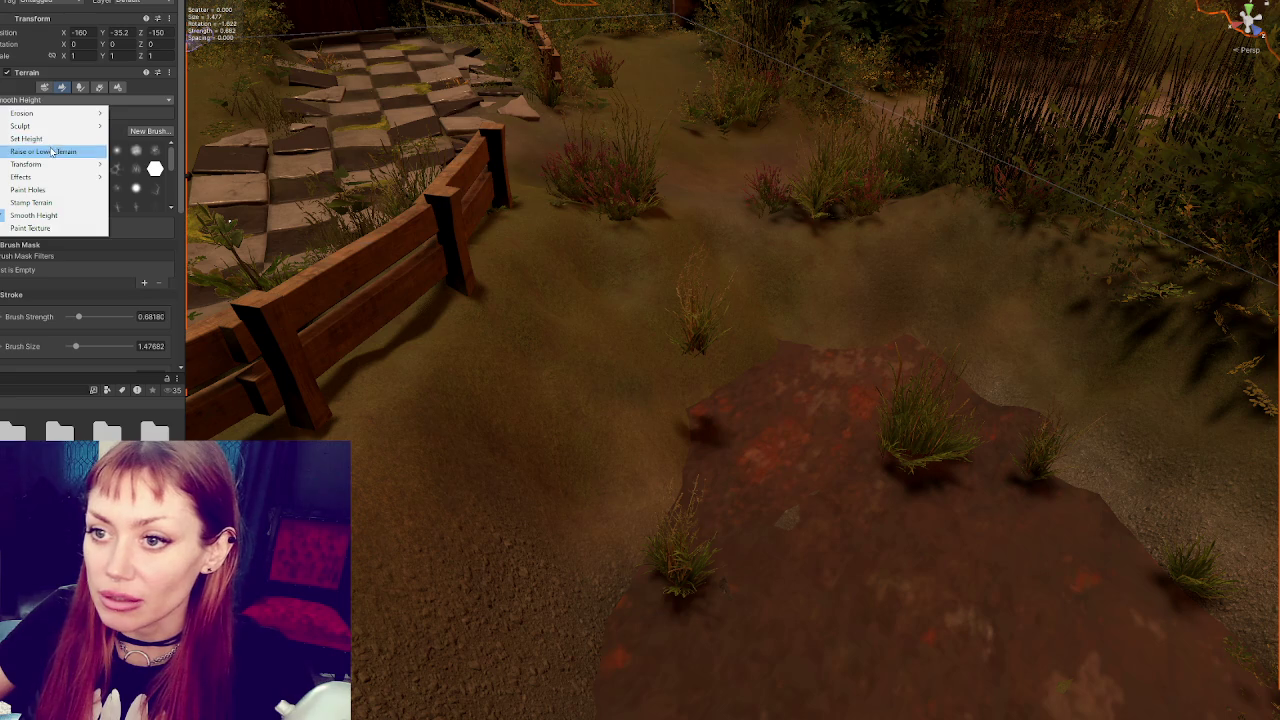
{"action": "left_click", "coordinate": [52, 151]}
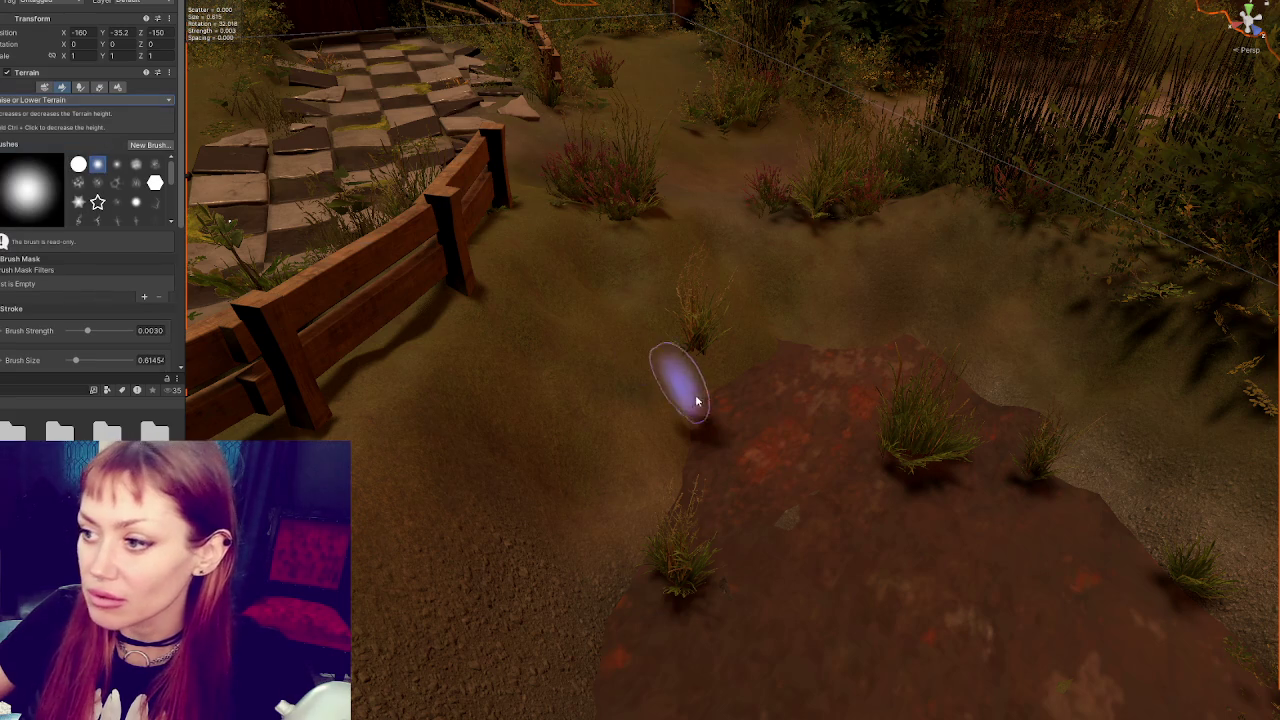
{"action": "left_click", "coordinate": [97, 360]}
{"action": "mouse_move", "coordinate": [677, 470]}
{"action": "left_mouse_down"}
{"action": "mouse_move", "coordinate": [686, 503]}
{"action": "mouse_move", "coordinate": [663, 443]}
{"action": "mouse_move", "coordinate": [863, 346]}
{"action": "mouse_move", "coordinate": [643, 371]}
{"action": "mouse_move", "coordinate": [634, 440]}
{"action": "mouse_move", "coordinate": [680, 391]}
{"action": "mouse_move", "coordinate": [720, 513]}
{"action": "mouse_move", "coordinate": [629, 586]}
{"action": "mouse_move", "coordinate": [834, 471]}
{"action": "mouse_move", "coordinate": [906, 509]}
{"action": "mouse_move", "coordinate": [741, 440]}
{"action": "left_mouse_up"}
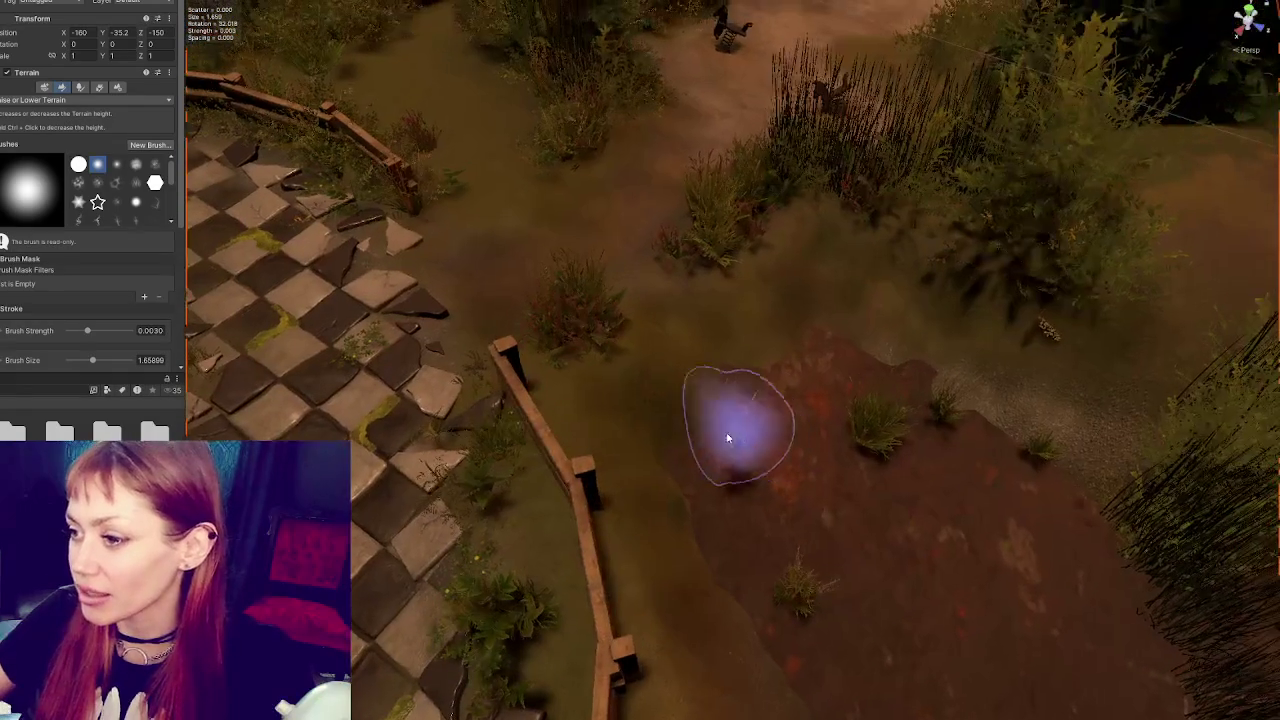
{"action": "mouse_move", "coordinate": [911, 506]}
{"action": "left_mouse_down"}
{"action": "mouse_move", "coordinate": [740, 460]}
{"action": "mouse_move", "coordinate": [806, 383]}
{"action": "left_mouse_up"}
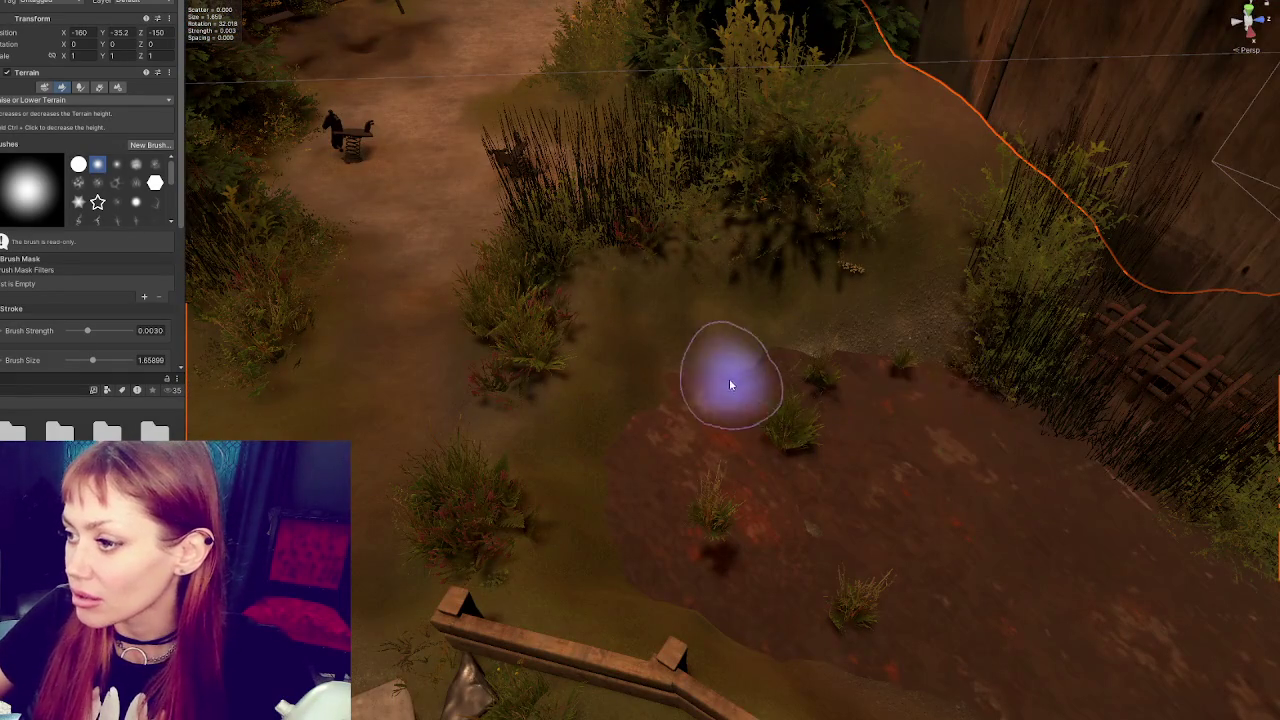
{"action": "mouse_move", "coordinate": [829, 457]}
{"action": "left_mouse_down"}
{"action": "mouse_move", "coordinate": [986, 375]}
{"action": "mouse_move", "coordinate": [737, 423]}
{"action": "mouse_move", "coordinate": [757, 343]}
{"action": "mouse_move", "coordinate": [1143, 363]}
{"action": "mouse_move", "coordinate": [1039, 315]}
{"action": "mouse_move", "coordinate": [723, 351]}
{"action": "mouse_move", "coordinate": [786, 423]}
{"action": "left_mouse_up"}
{"action": "mouse_move", "coordinate": [420, 500]}
{"action": "left_mouse_down"}
{"action": "mouse_move", "coordinate": [643, 443]}
{"action": "mouse_move", "coordinate": [523, 437]}
{"action": "mouse_move", "coordinate": [451, 399]}
{"action": "mouse_move", "coordinate": [551, 366]}
{"action": "mouse_move", "coordinate": [589, 386]}
{"action": "mouse_move", "coordinate": [666, 386]}
{"action": "left_mouse_up"}
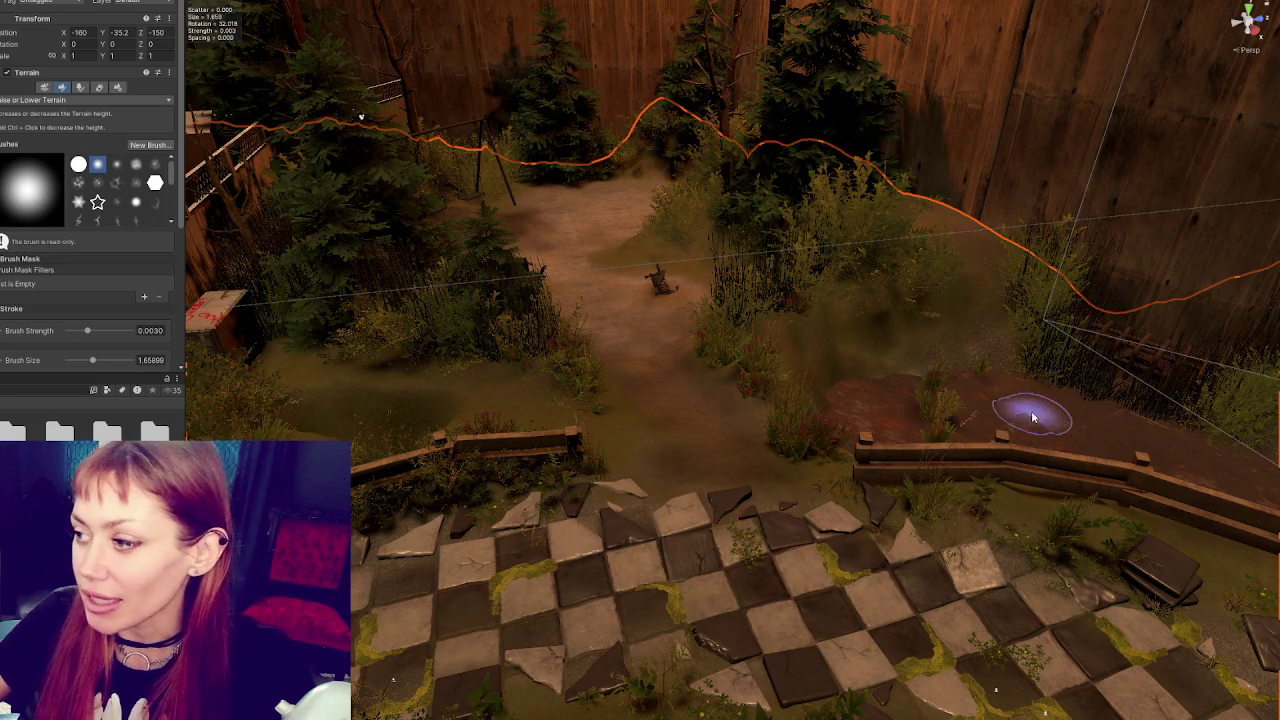
{"action": "scroll", "coordinate": [1060, 480], "scroll_direction": "up", "scroll_amount": 5}
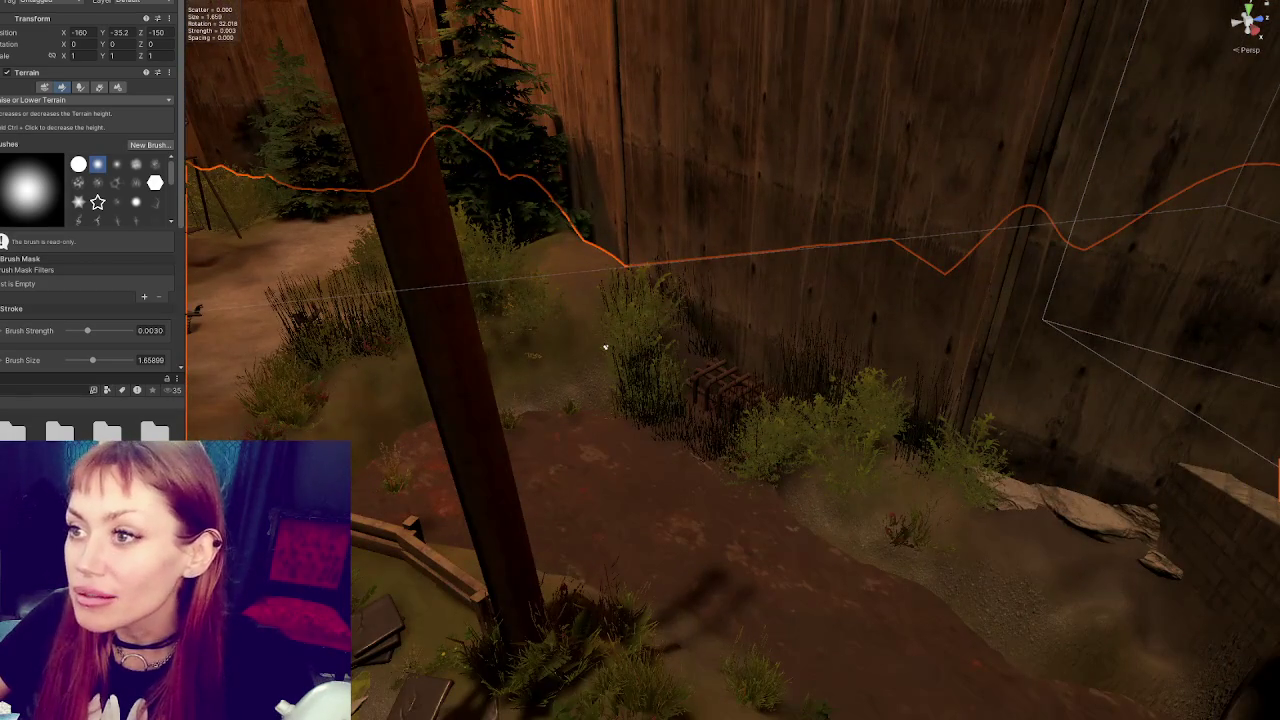
{"action": "scroll", "coordinate": [605, 347], "scroll_direction": "down", "scroll_amount": 3}
{"action": "key", "text": "ctrl+z"}
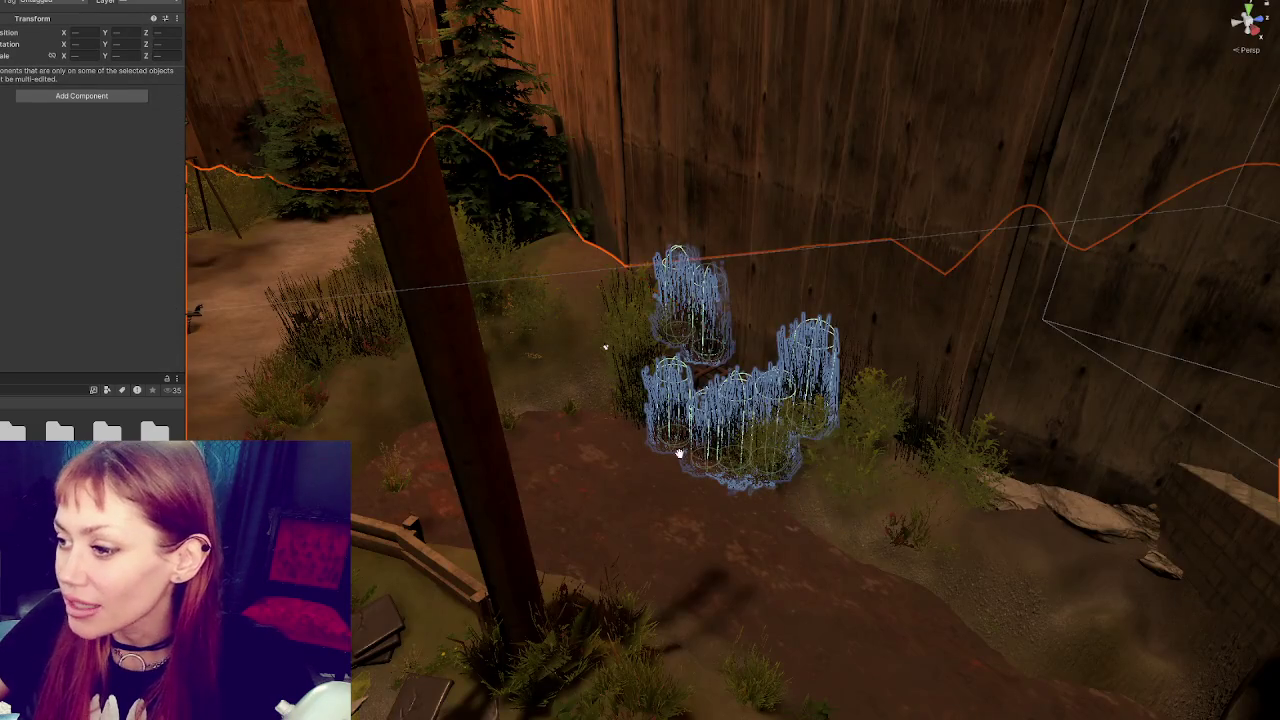
{"action": "left_click_drag", "start_coordinate": [606, 349], "coordinate": [686, 452]}
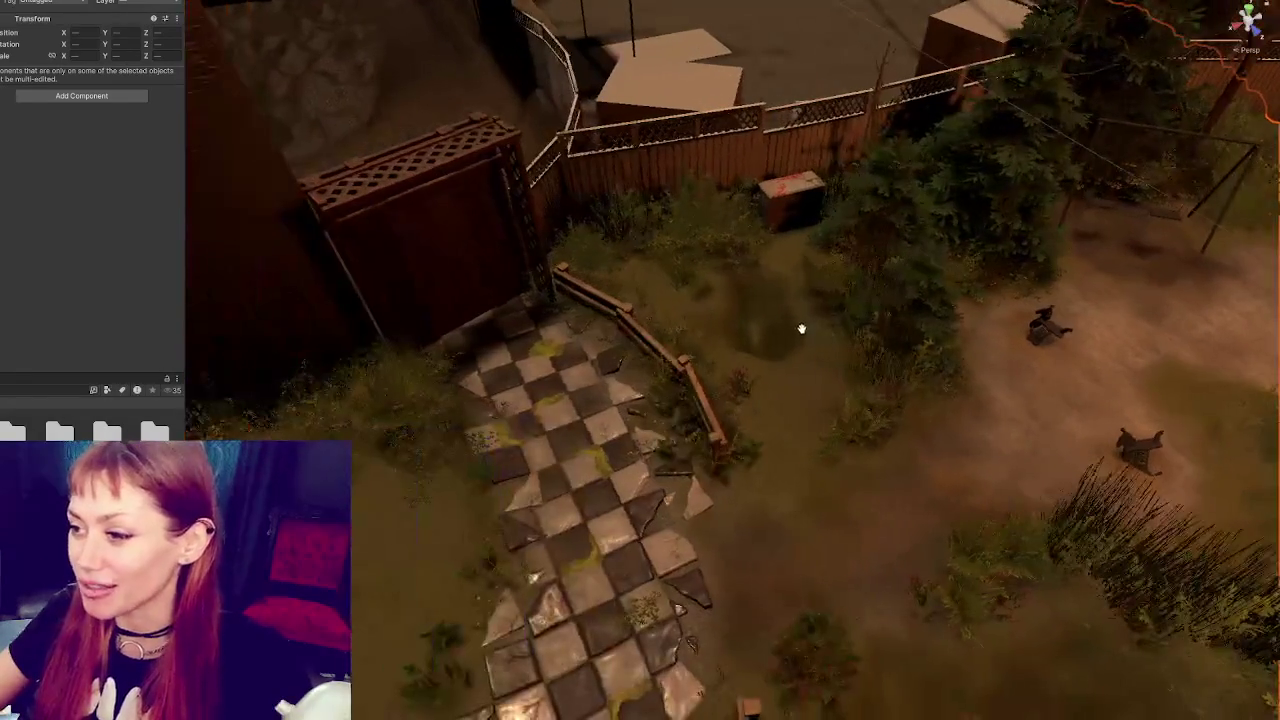
{"action": "left_click", "coordinate": [800, 335]}
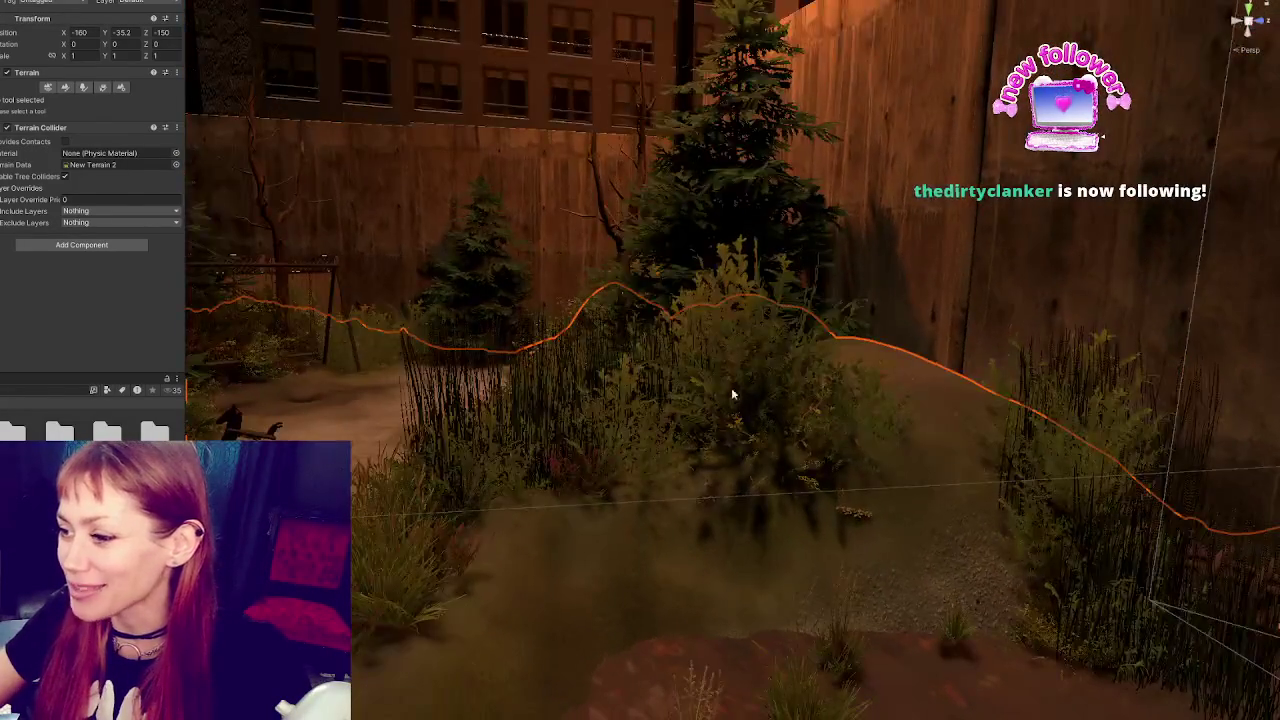
Try selecting several nearby bushes and finally pick the bush on the lawn mound
{"action": "left_click", "coordinate": [737, 400]}
{"action": "left_click", "coordinate": [791, 493]}
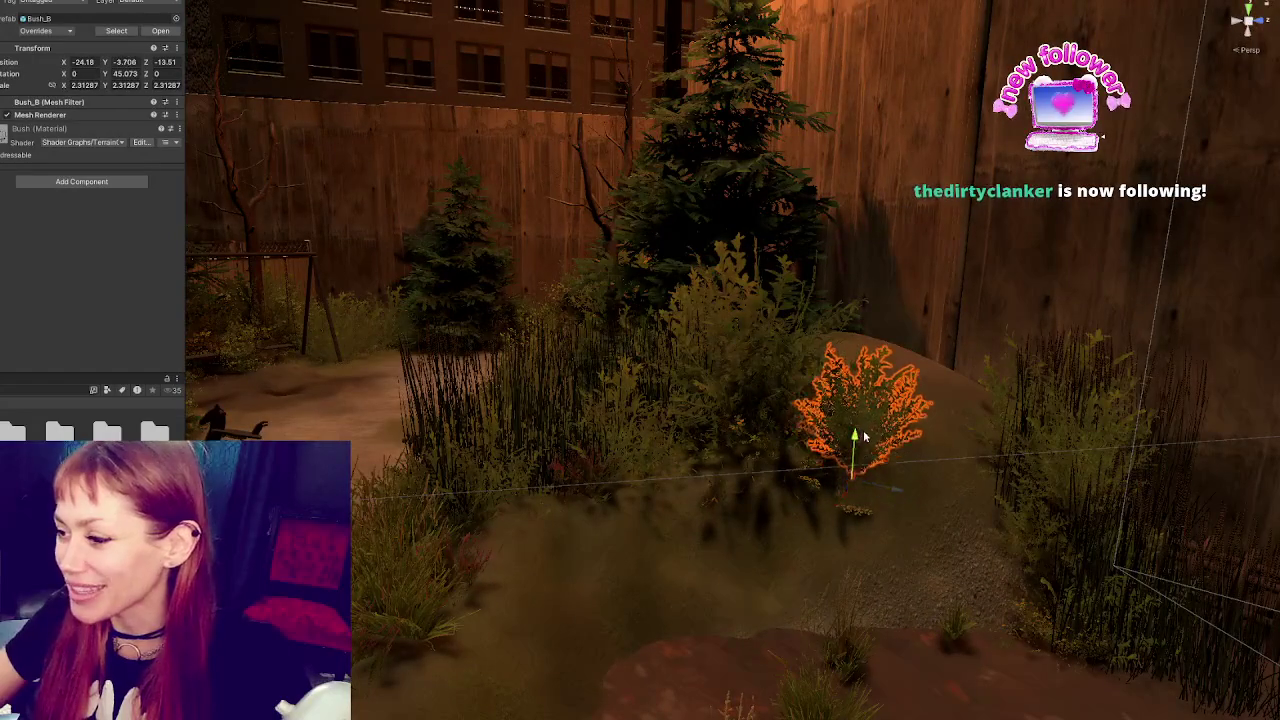
{"action": "mouse_move", "coordinate": [873, 427]}
{"action": "left_mouse_down"}
{"action": "mouse_move", "coordinate": [734, 440]}
{"action": "mouse_move", "coordinate": [786, 480]}
{"action": "mouse_move", "coordinate": [847, 490]}
{"action": "left_mouse_up"}
{"action": "left_click", "coordinate": [737, 486]}
{"action": "left_click", "coordinate": [799, 479]}
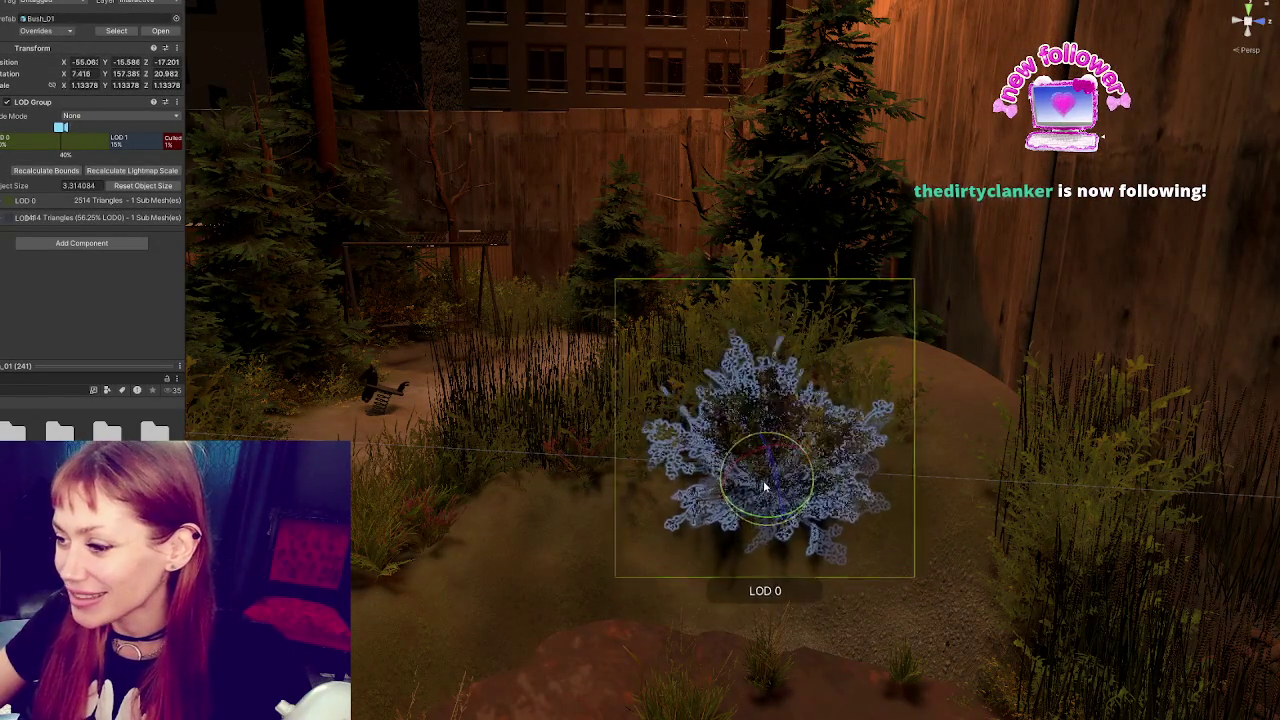
{"action": "scroll", "coordinate": [767, 487], "scroll_direction": "down", "scroll_amount": 5}
{"action": "left_click", "coordinate": [590, 502]}
{"action": "mouse_move", "coordinate": [590, 502]}
{"action": "left_mouse_down"}
{"action": "mouse_move", "coordinate": [743, 528]}
{"action": "mouse_move", "coordinate": [798, 557]}
{"action": "mouse_move", "coordinate": [636, 498]}
{"action": "mouse_move", "coordinate": [784, 444]}
{"action": "left_mouse_up"}
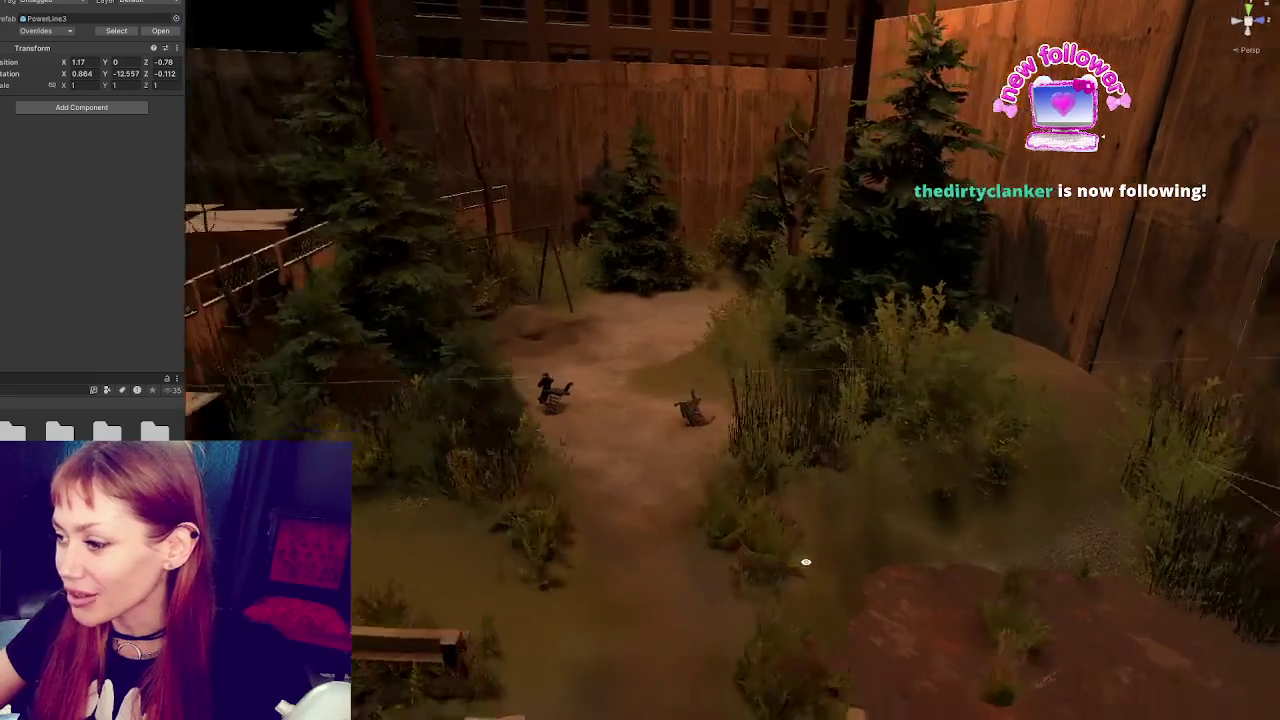
{"action": "left_click", "coordinate": [780, 433]}
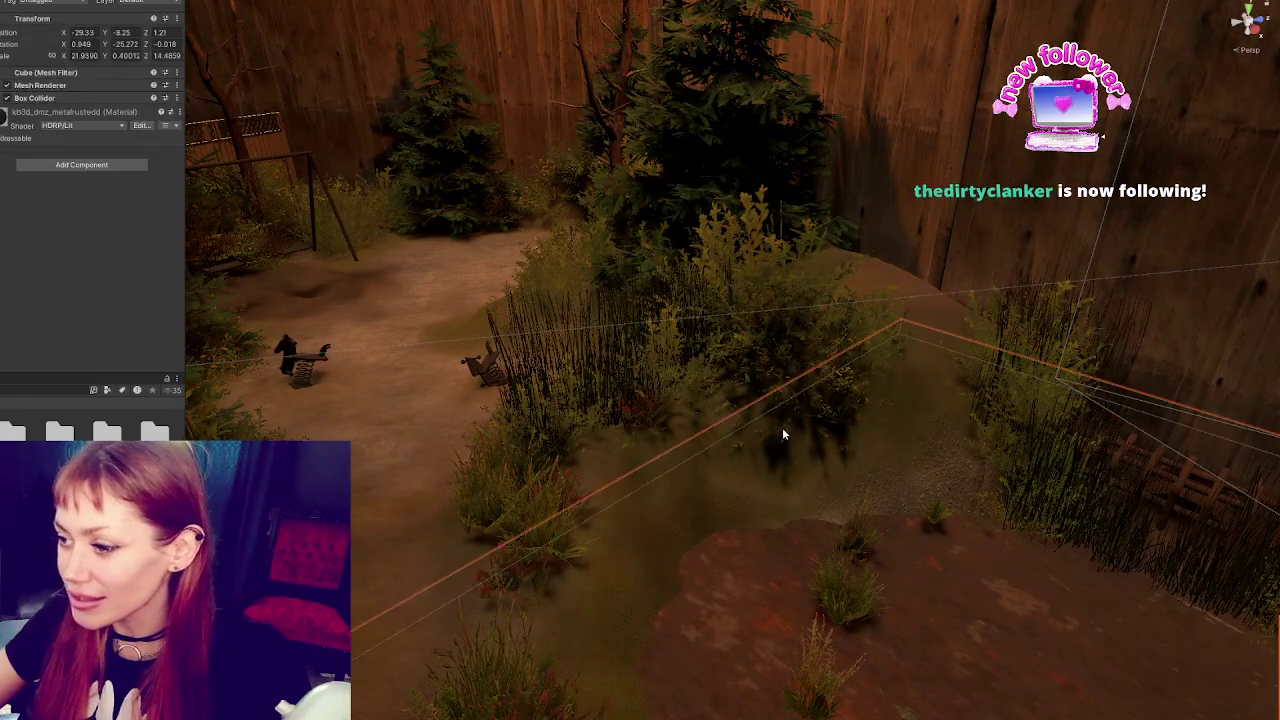
{"action": "left_click", "coordinate": [783, 433]}
Locate the small Bush_B among the grass and nudge it slightly into place
{"action": "key", "text": "f"}
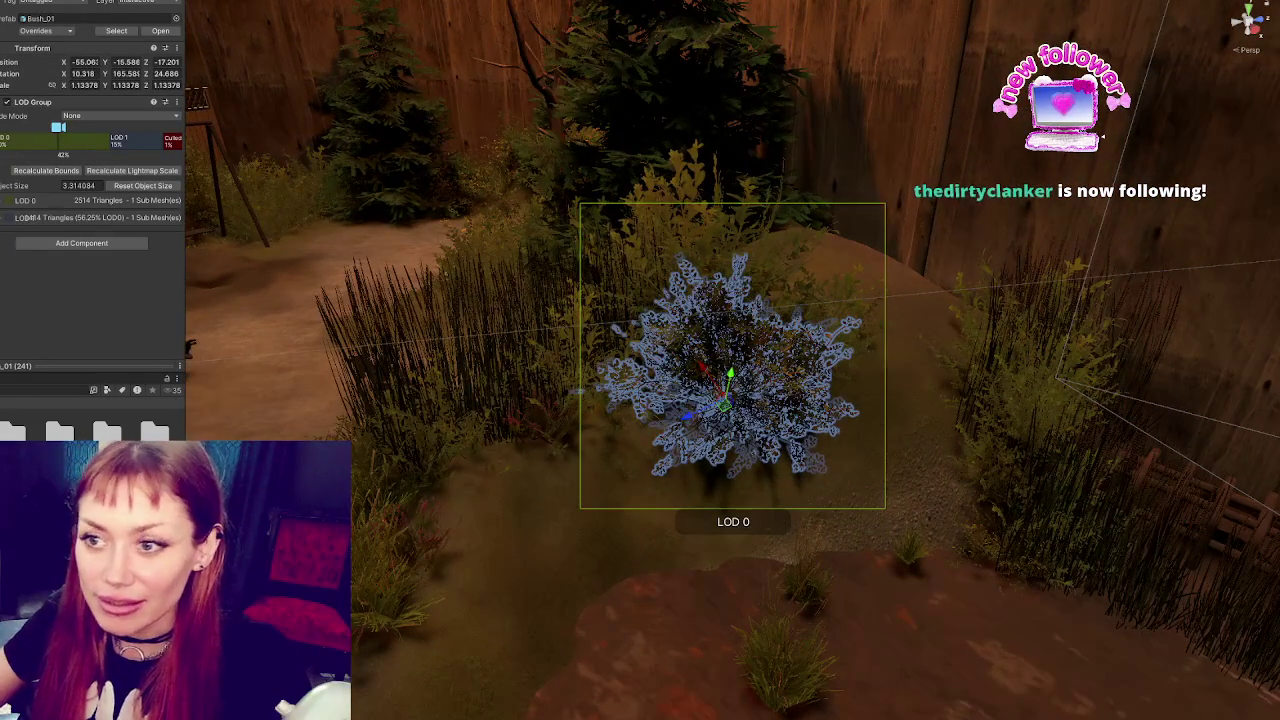
{"action": "mouse_move", "coordinate": [677, 493]}
{"action": "left_mouse_down"}
{"action": "mouse_move", "coordinate": [640, 500]}
{"action": "mouse_move", "coordinate": [553, 450]}
{"action": "left_mouse_up"}
{"action": "left_click", "coordinate": [562, 449]}
{"action": "mouse_move", "coordinate": [401, 567]}
{"action": "left_mouse_down"}
{"action": "mouse_move", "coordinate": [432, 493]}
{"action": "mouse_move", "coordinate": [492, 472]}
{"action": "mouse_move", "coordinate": [580, 520]}
{"action": "left_mouse_up"}
{"action": "left_click", "coordinate": [580, 520]}
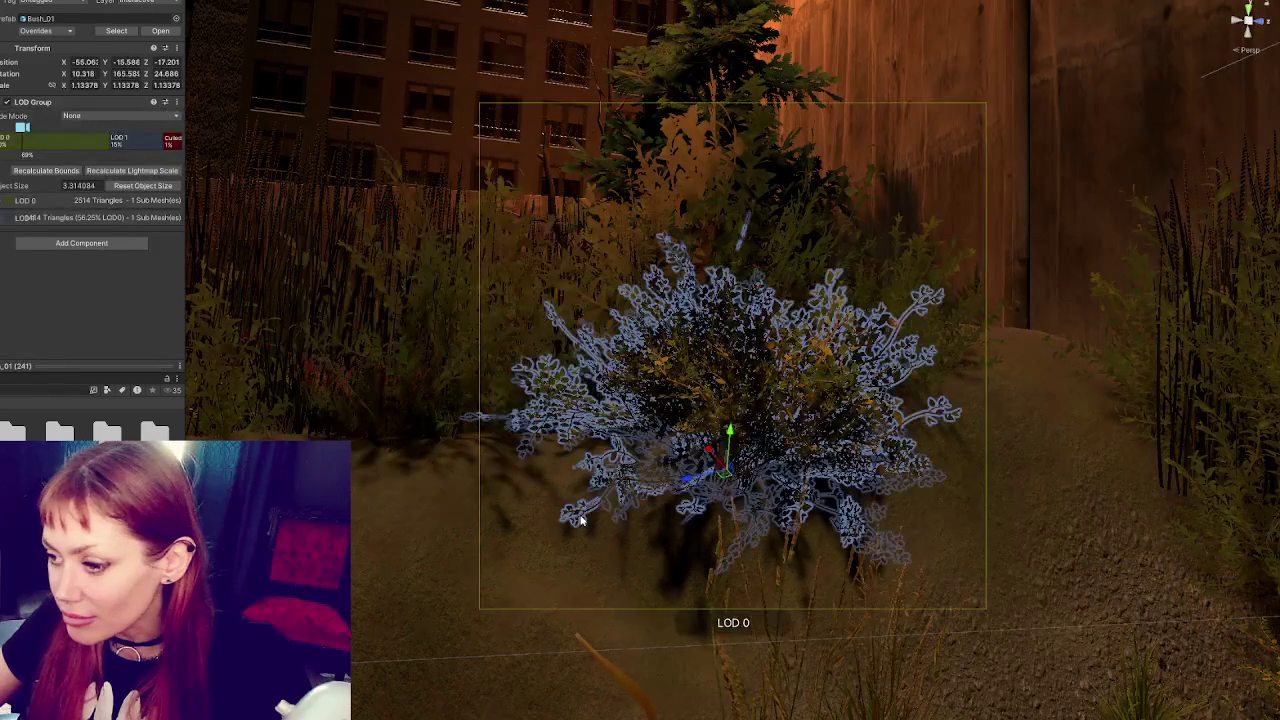
{"action": "mouse_move", "coordinate": [729, 452]}
{"action": "left_mouse_down"}
{"action": "mouse_move", "coordinate": [781, 560]}
{"action": "mouse_move", "coordinate": [583, 543]}
{"action": "mouse_move", "coordinate": [697, 434]}
{"action": "mouse_move", "coordinate": [835, 397]}
{"action": "mouse_move", "coordinate": [1013, 395]}
{"action": "left_mouse_up"}
{"action": "left_click", "coordinate": [661, 381]}
{"action": "left_click", "coordinate": [665, 388]}
{"action": "scroll", "coordinate": [811, 423], "scroll_direction": "down", "scroll_amount": 3}
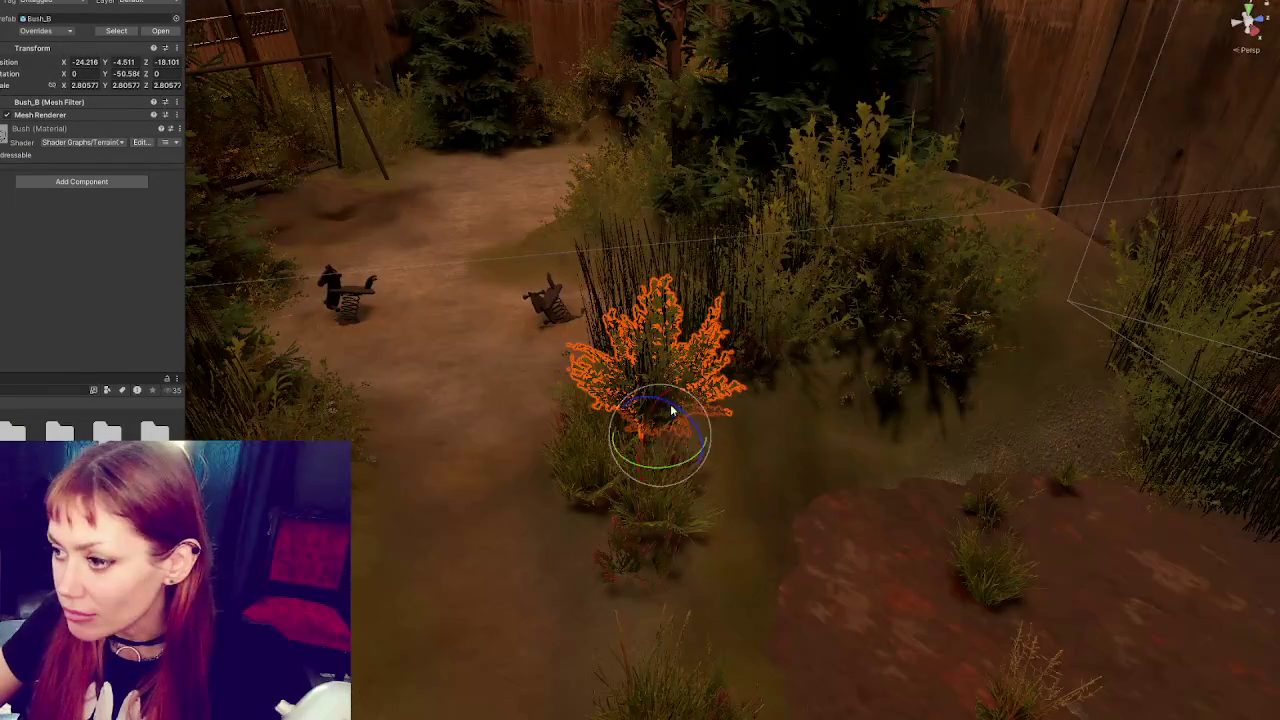
{"action": "mouse_move", "coordinate": [657, 405]}
{"action": "left_mouse_down"}
{"action": "mouse_move", "coordinate": [586, 457]}
{"action": "mouse_move", "coordinate": [451, 466]}
{"action": "left_mouse_up"}
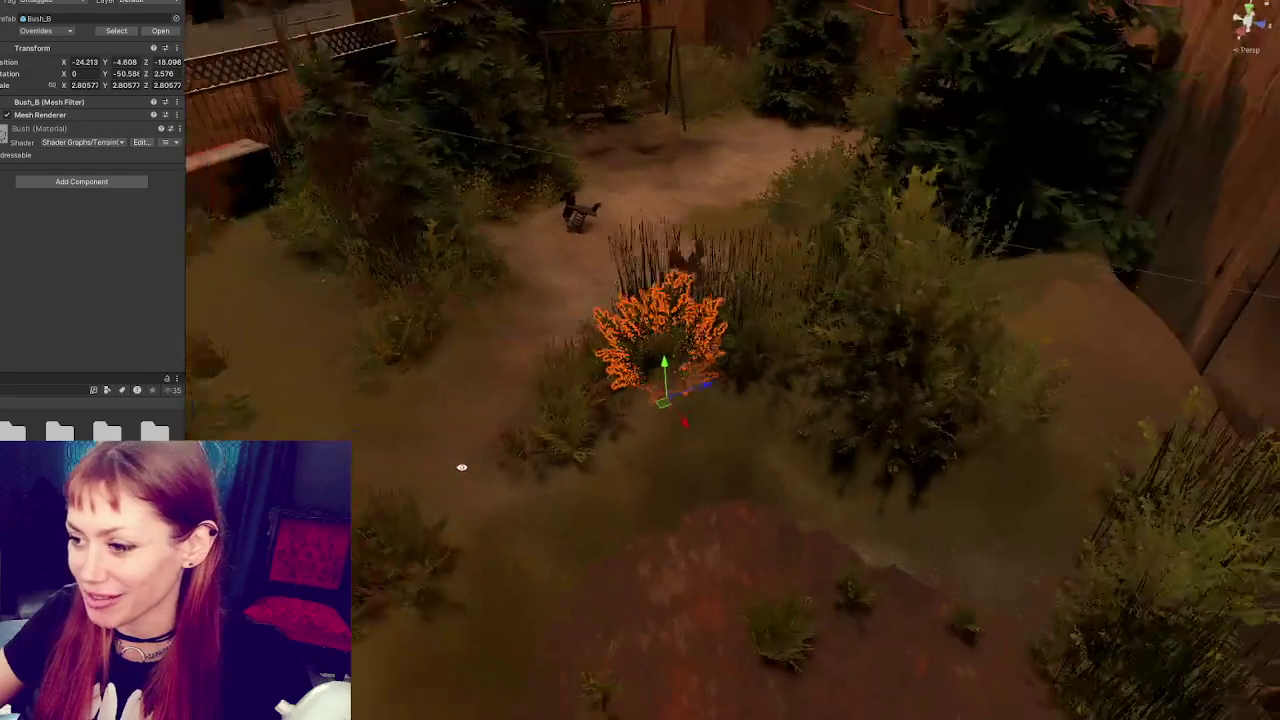
Frame grass clump SM_grass_bush_02, then pan over and select SM_grass_bush_03
{"action": "left_click", "coordinate": [560, 414]}
{"action": "key", "text": "f"}
{"action": "left_click_drag", "start_coordinate": [699, 465], "coordinate": [600, 440]}
{"action": "left_click", "coordinate": [508, 508]}
{"action": "mouse_move", "coordinate": [508, 508]}
{"action": "left_mouse_down"}
{"action": "mouse_move", "coordinate": [709, 617]}
{"action": "mouse_move", "coordinate": [650, 487]}
{"action": "mouse_move", "coordinate": [603, 443]}
{"action": "mouse_move", "coordinate": [277, 372]}
{"action": "left_mouse_up"}
{"action": "left_click", "coordinate": [600, 440]}
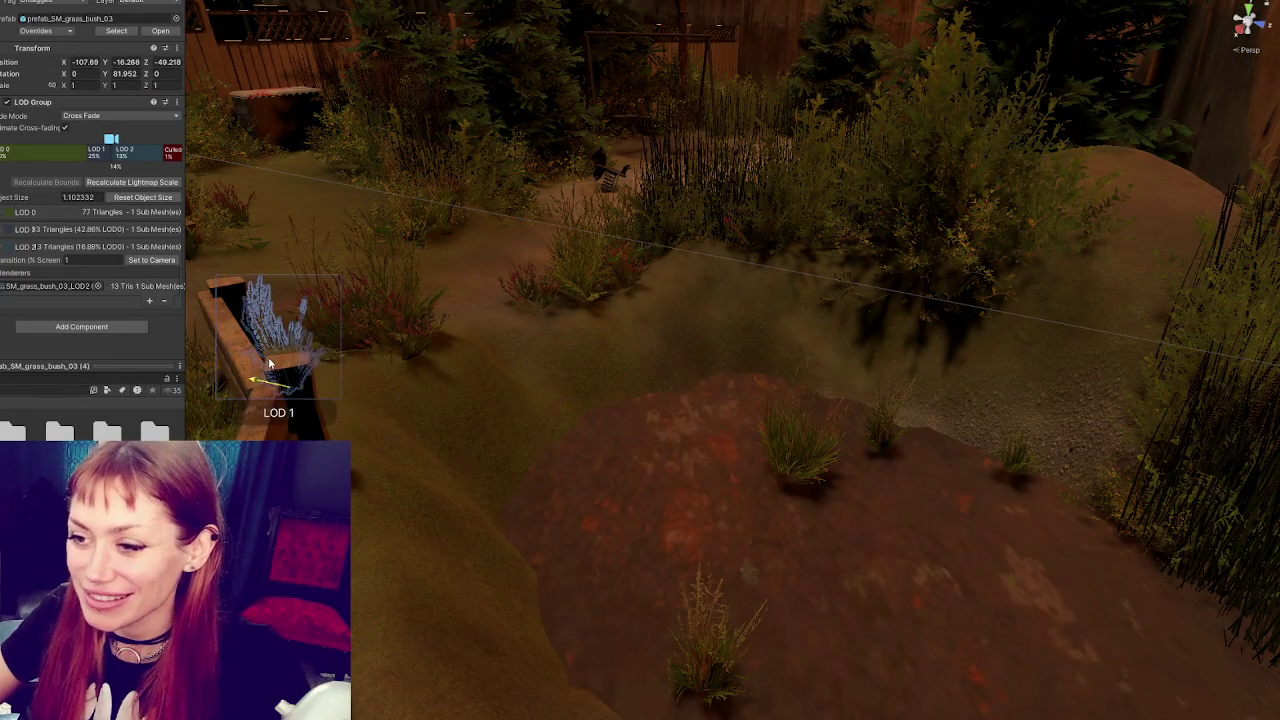
Frame SM_grass_bush_03 and shift it slightly along the ground
{"action": "key", "text": "f"}
{"action": "scroll", "coordinate": [749, 441], "scroll_direction": "down", "scroll_amount": 5}
{"action": "mouse_move", "coordinate": [690, 490]}
{"action": "left_mouse_down"}
{"action": "mouse_move", "coordinate": [734, 455]}
{"action": "mouse_move", "coordinate": [725, 405]}
{"action": "mouse_move", "coordinate": [615, 428]}
{"action": "mouse_move", "coordinate": [746, 397]}
{"action": "mouse_move", "coordinate": [997, 480]}
{"action": "left_mouse_up"}
Slide the grass clump beside the tiles toward the wooden edging and raise it onto the ground
{"action": "left_click", "coordinate": [1045, 515]}
{"action": "left_click_drag", "start_coordinate": [1068, 560], "coordinate": [691, 209]}
{"action": "scroll", "coordinate": [733, 490], "scroll_direction": "down", "scroll_amount": 3}
{"action": "left_click_drag", "start_coordinate": [715, 396], "coordinate": [688, 372]}
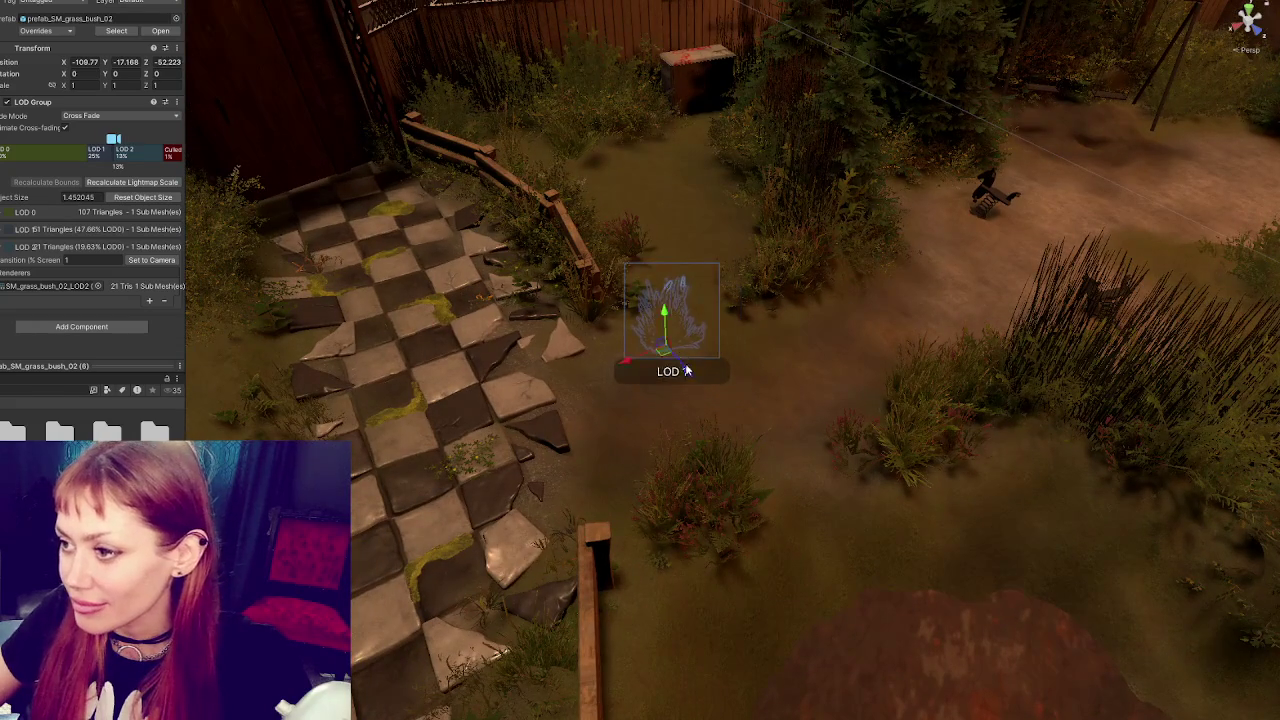
{"action": "mouse_move", "coordinate": [663, 311]}
{"action": "left_mouse_down"}
{"action": "mouse_move", "coordinate": [664, 246]}
{"action": "mouse_move", "coordinate": [663, 259]}
{"action": "left_mouse_up"}
{"action": "mouse_move", "coordinate": [767, 73]}
{"action": "left_mouse_down"}
{"action": "mouse_move", "coordinate": [817, 246]}
{"action": "mouse_move", "coordinate": [700, 440]}
{"action": "left_mouse_up"}
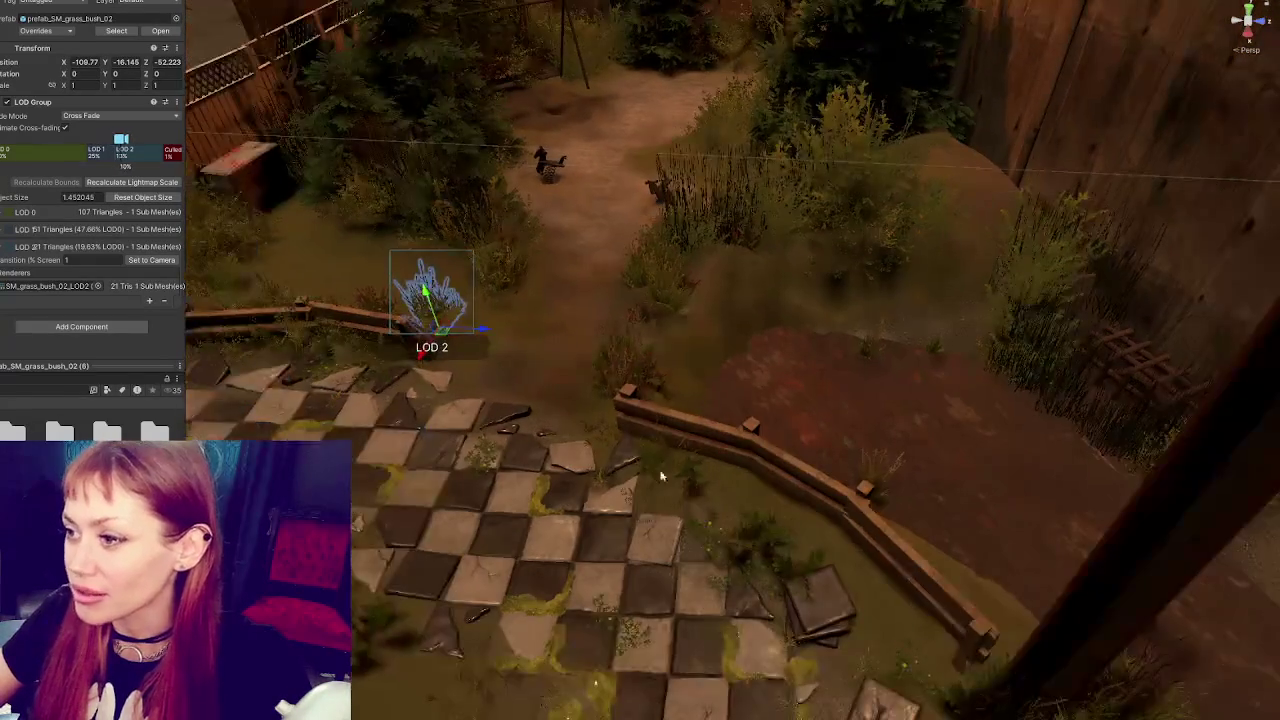
{"action": "left_click_drag", "start_coordinate": [631, 121], "coordinate": [674, 86]}
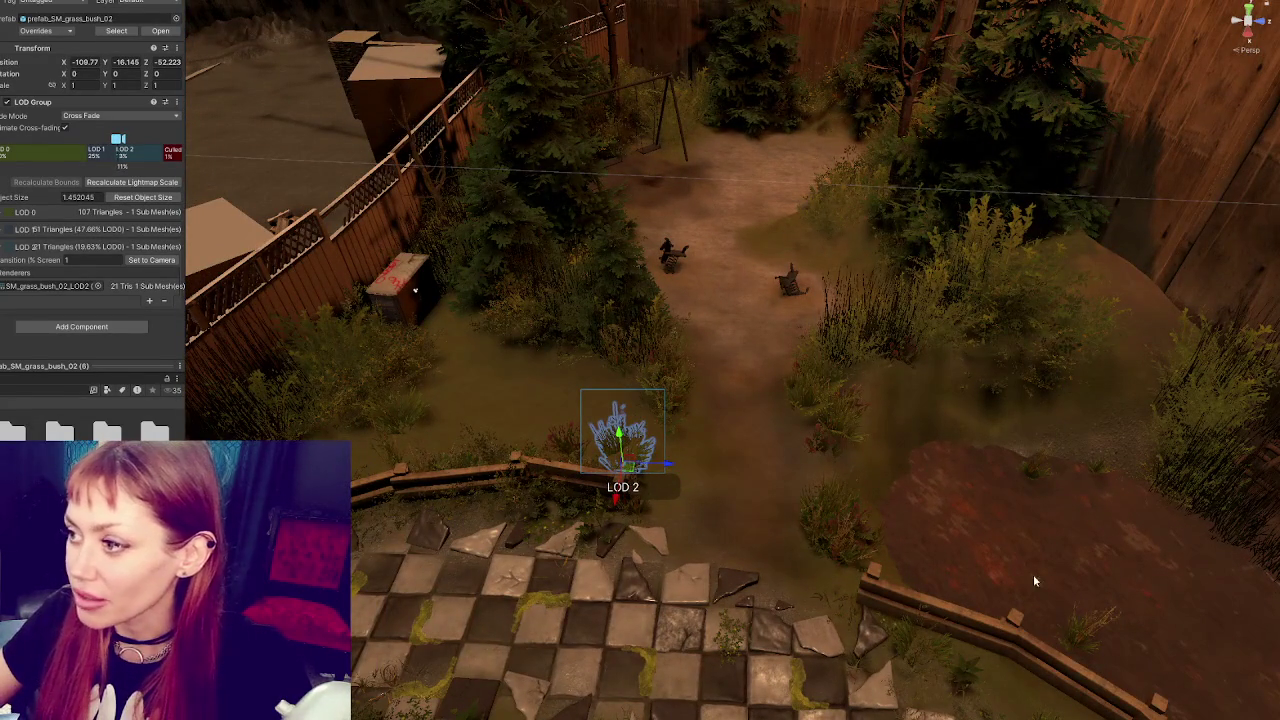
{"action": "mouse_move", "coordinate": [873, 525]}
{"action": "left_mouse_down"}
{"action": "mouse_move", "coordinate": [997, 347]}
{"action": "mouse_move", "coordinate": [713, 245]}
{"action": "left_mouse_up"}
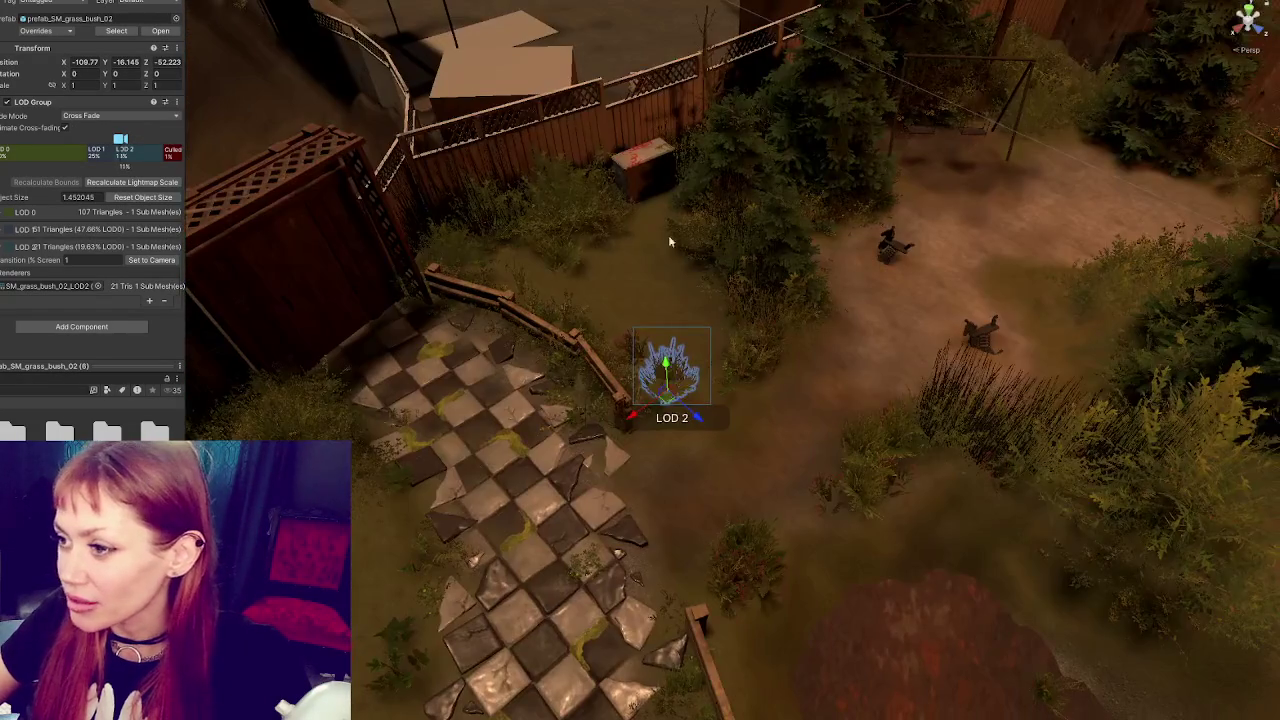
{"action": "mouse_move", "coordinate": [585, 369]}
{"action": "left_mouse_down"}
{"action": "mouse_move", "coordinate": [691, 374]}
{"action": "mouse_move", "coordinate": [731, 359]}
{"action": "mouse_move", "coordinate": [523, 342]}
{"action": "mouse_move", "coordinate": [571, 343]}
{"action": "left_mouse_up"}
Move the right-hand lawn bush in front of the pergola and set its rotation to 0
{"action": "left_click", "coordinate": [731, 359]}
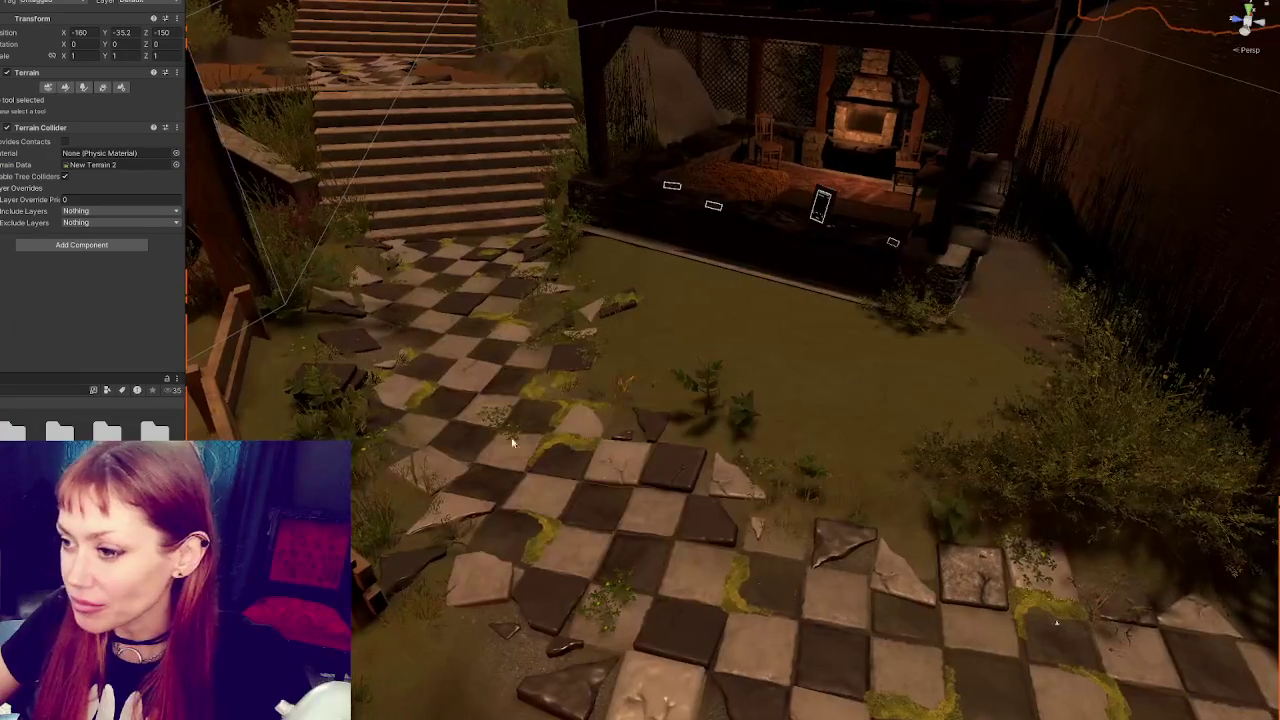
{"action": "left_click_drag", "start_coordinate": [725, 290], "coordinate": [629, 333]}
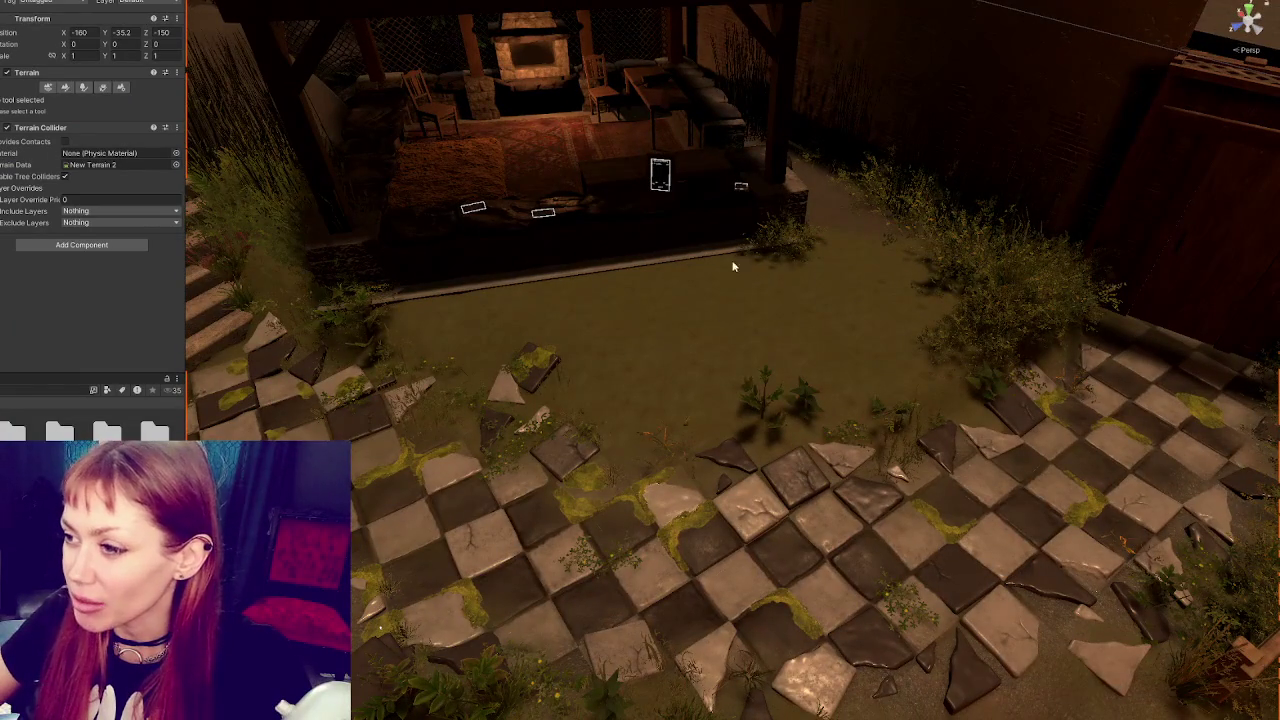
{"action": "left_click", "coordinate": [998, 326]}
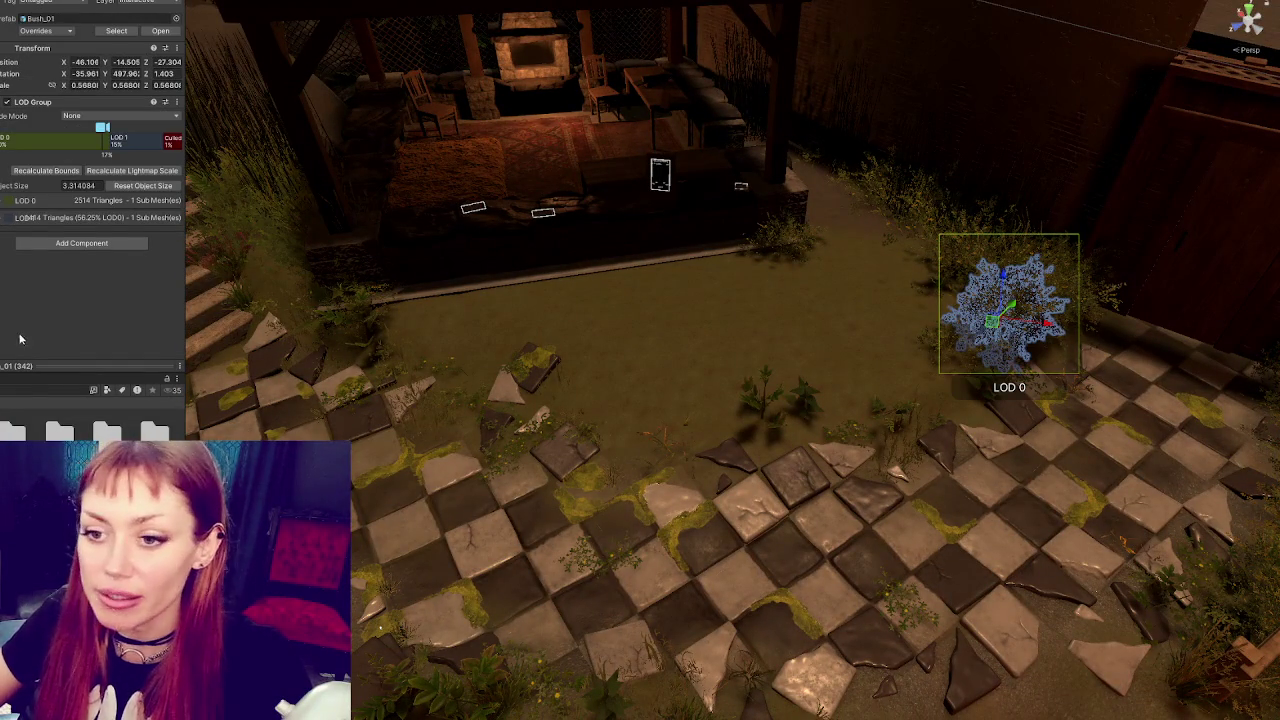
{"action": "mouse_move", "coordinate": [1045, 322]}
{"action": "left_mouse_down"}
{"action": "mouse_move", "coordinate": [766, 286]}
{"action": "mouse_move", "coordinate": [718, 305]}
{"action": "left_mouse_up"}
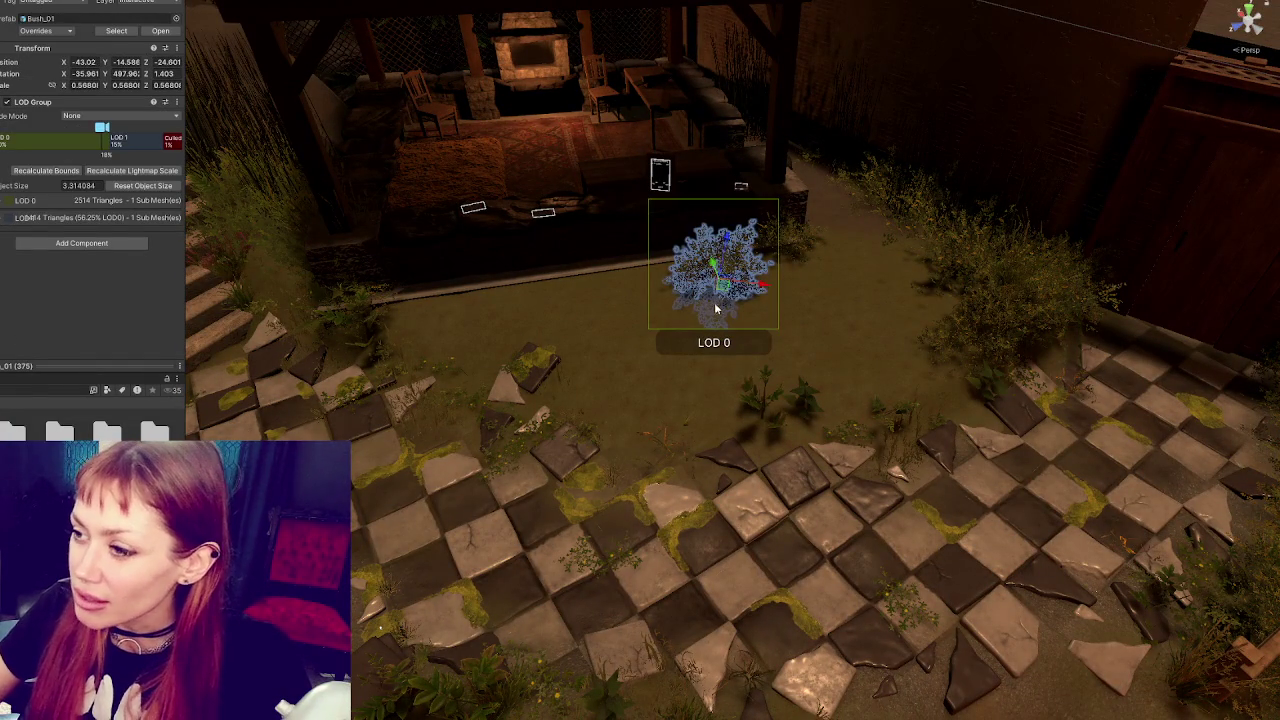
{"action": "key", "text": "f"}
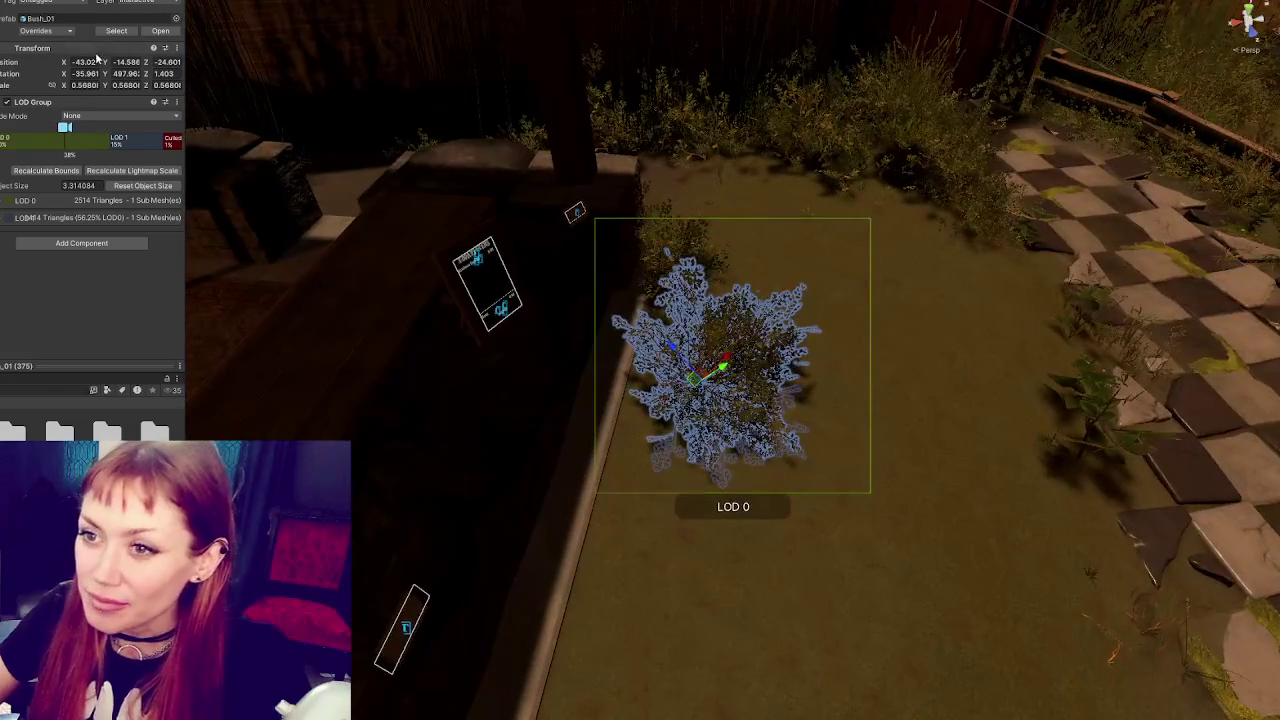
{"action": "type", "text": "0"}
{"action": "key", "text": "Tab"}
{"action": "type", "text": "0"}
{"action": "key", "text": "Tab"}
{"action": "type", "text": "0"}
Shift the bush slightly along X and rotate it to a natural tilt
{"action": "left_click_drag", "start_coordinate": [662, 562], "coordinate": [506, 386]}
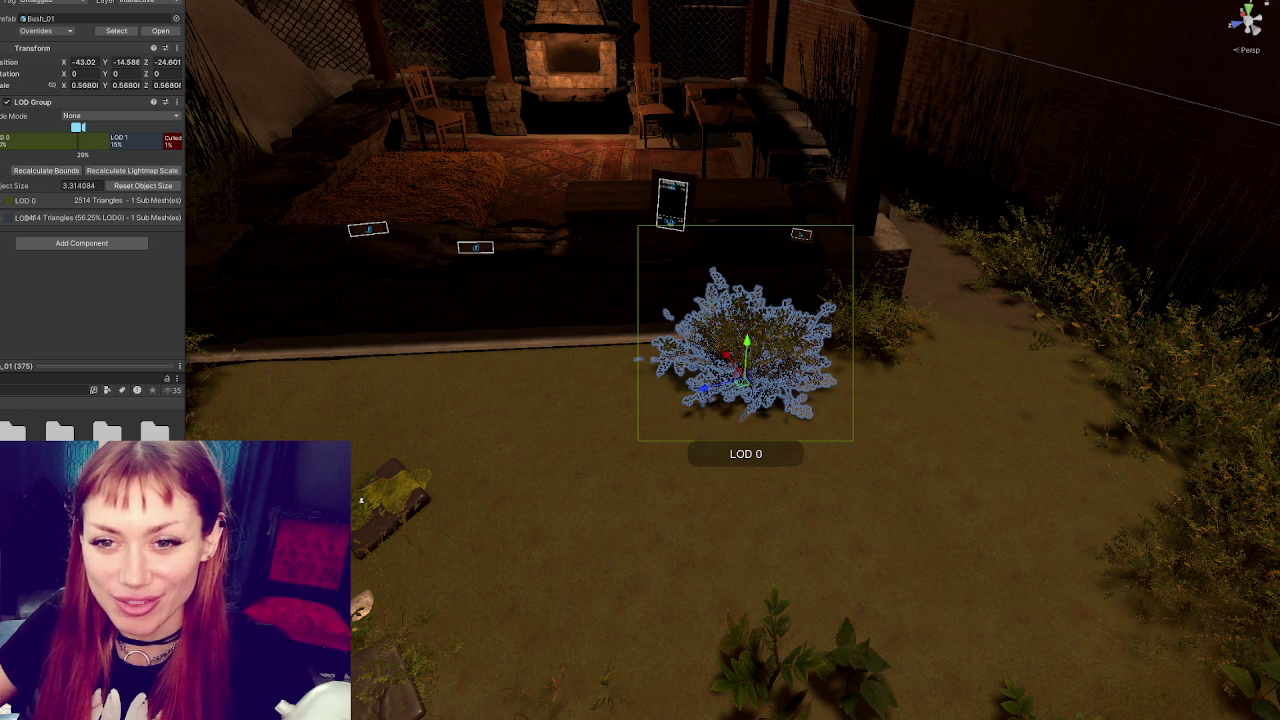
{"action": "left_click_drag", "start_coordinate": [800, 400], "coordinate": [595, 444]}
{"action": "mouse_move", "coordinate": [812, 385]}
{"action": "left_mouse_down"}
{"action": "mouse_move", "coordinate": [818, 362]}
{"action": "mouse_move", "coordinate": [836, 395]}
{"action": "mouse_move", "coordinate": [785, 423]}
{"action": "mouse_move", "coordinate": [600, 200]}
{"action": "mouse_move", "coordinate": [713, 177]}
{"action": "mouse_move", "coordinate": [513, 224]}
{"action": "mouse_move", "coordinate": [521, 208]}
{"action": "left_mouse_up"}
{"action": "key", "text": "e"}
{"action": "key", "text": "f"}
{"action": "mouse_move", "coordinate": [705, 468]}
{"action": "left_mouse_down"}
{"action": "mouse_move", "coordinate": [718, 490]}
{"action": "mouse_move", "coordinate": [828, 475]}
{"action": "left_mouse_up"}
{"action": "key", "text": "w"}
Move the bush left across the lawn
{"action": "mouse_move", "coordinate": [751, 435]}
{"action": "left_mouse_down"}
{"action": "mouse_move", "coordinate": [600, 445]}
{"action": "mouse_move", "coordinate": [557, 480]}
{"action": "mouse_move", "coordinate": [648, 458]}
{"action": "mouse_move", "coordinate": [465, 316]}
{"action": "left_mouse_up"}
{"action": "key", "text": "e"}
{"action": "key", "text": "w"}
{"action": "key", "text": "e"}
{"action": "left_click", "coordinate": [472, 333]}
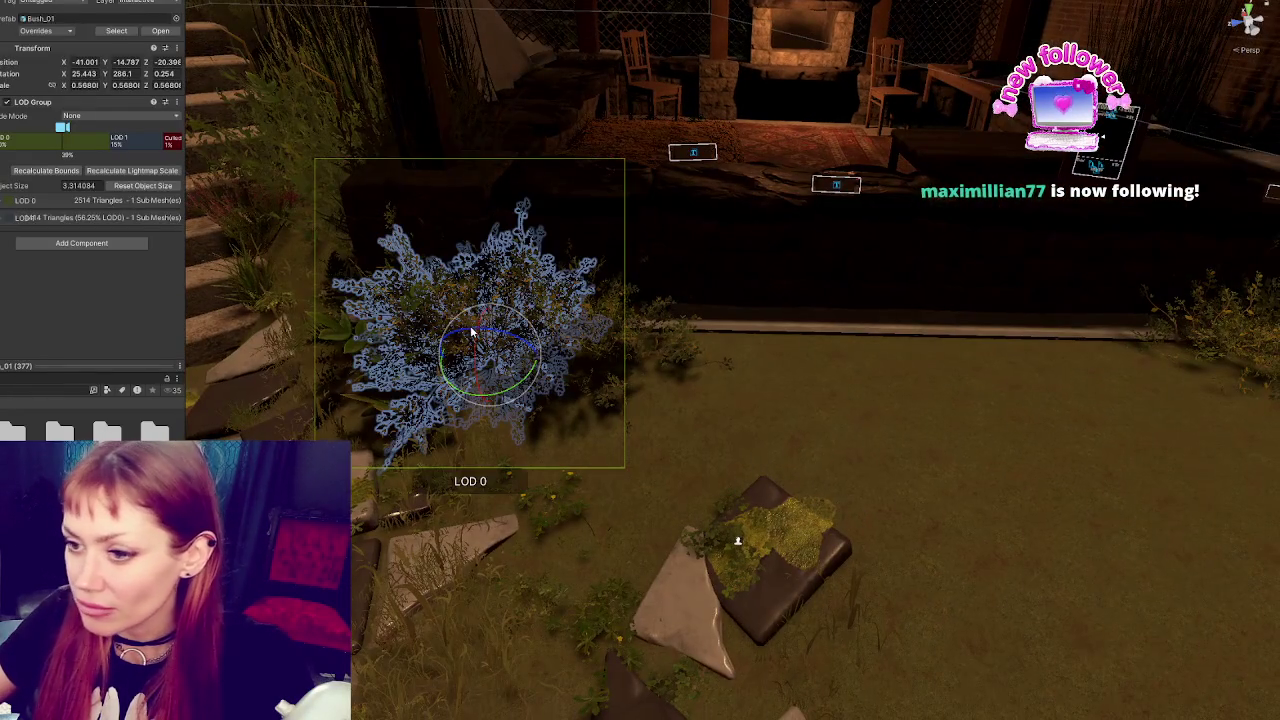
{"action": "key", "text": "w"}
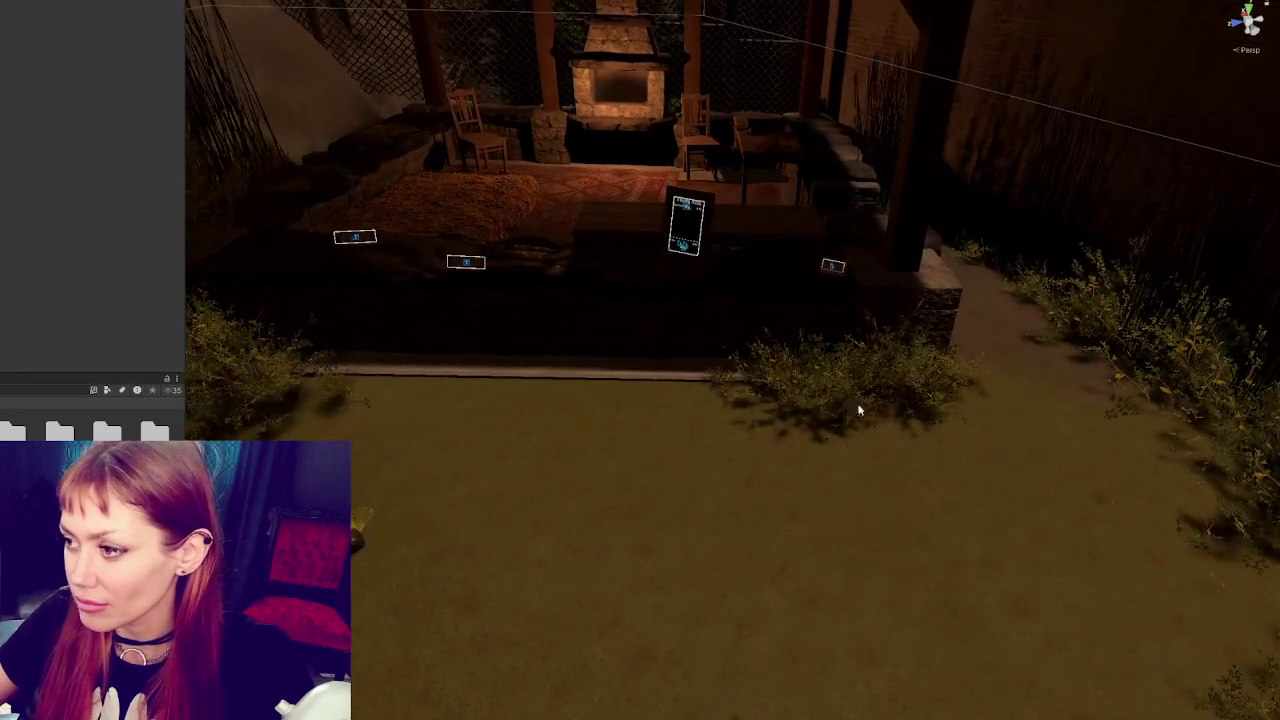
Select Bush_01_LOD0 in the gap by the pergola and nudge it beside the stone pillar
{"action": "left_click", "coordinate": [857, 409]}
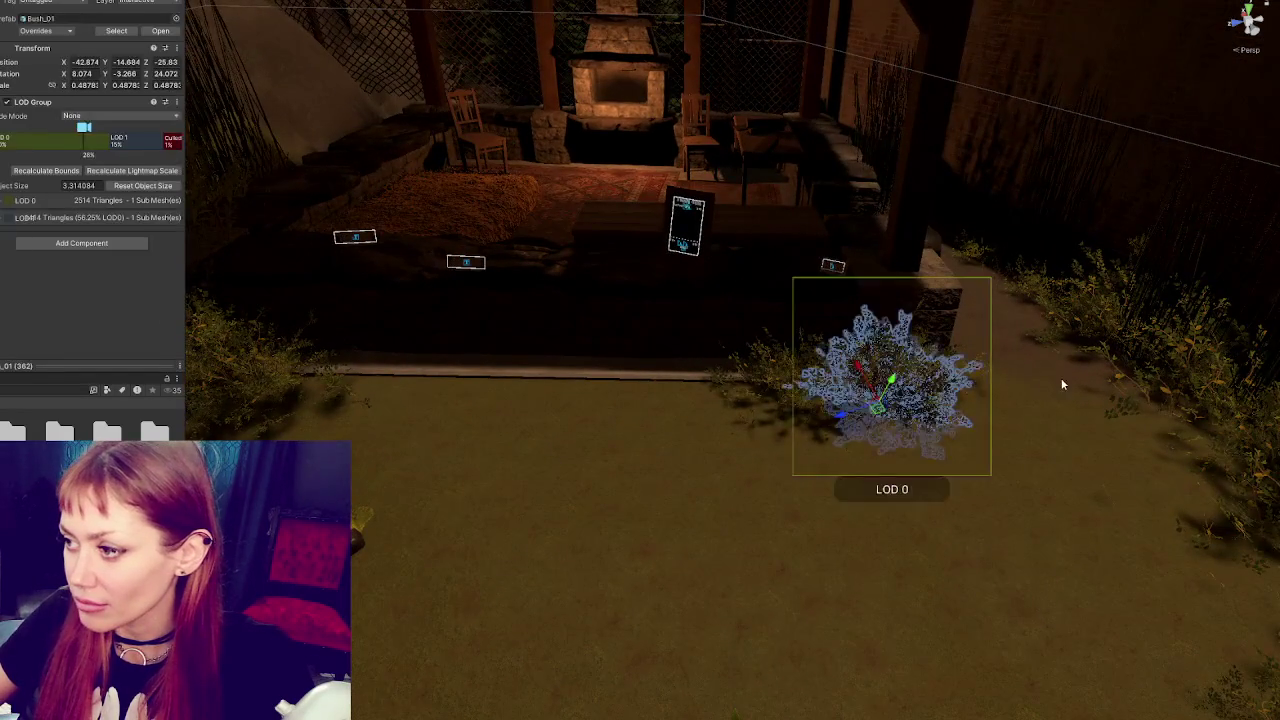
{"action": "left_click_drag", "start_coordinate": [1060, 384], "coordinate": [822, 475]}
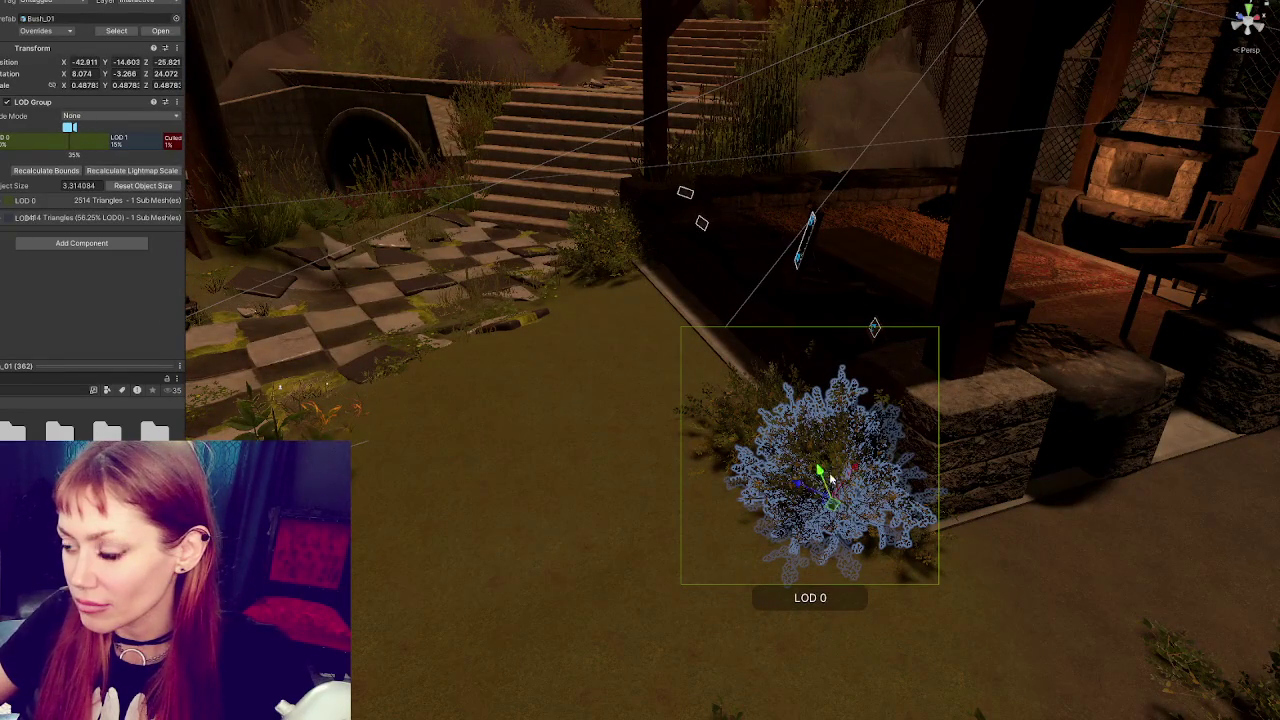
{"action": "left_click", "coordinate": [922, 556]}
{"action": "left_click", "coordinate": [922, 556]}
{"action": "left_click", "coordinate": [922, 556]}
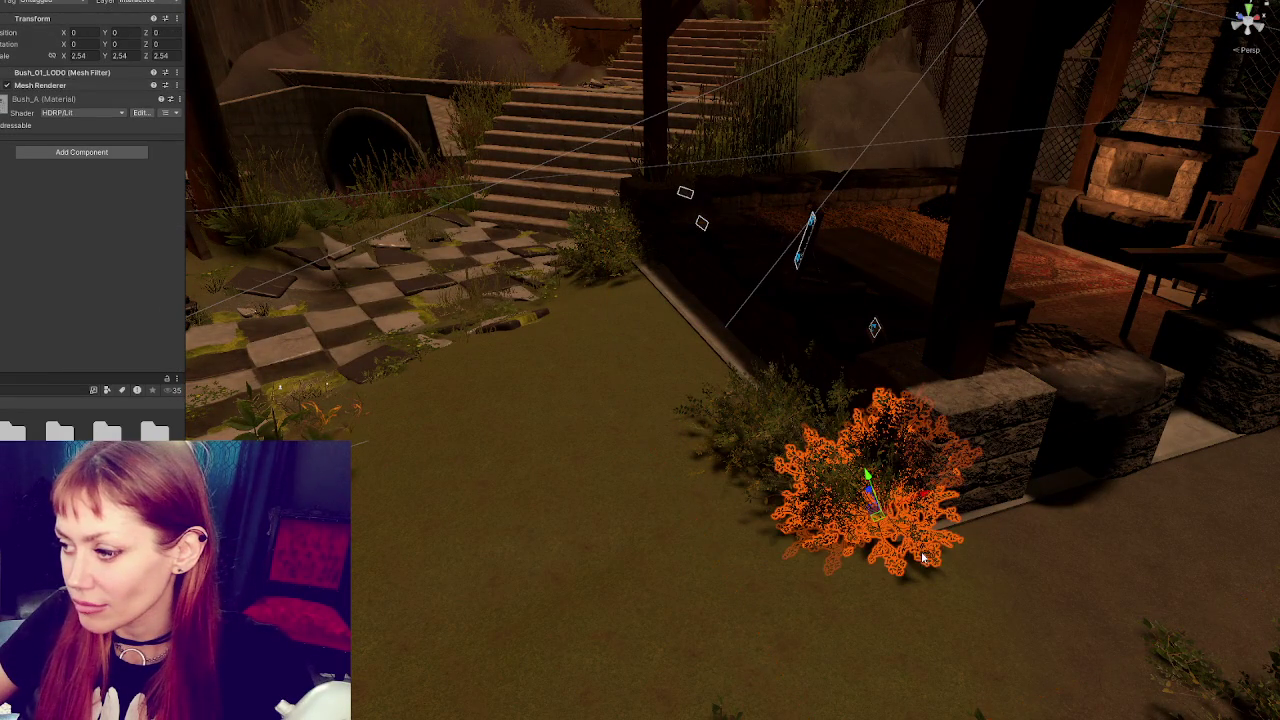
{"action": "mouse_move", "coordinate": [867, 480]}
{"action": "left_mouse_down"}
{"action": "mouse_move", "coordinate": [915, 518]}
{"action": "mouse_move", "coordinate": [877, 586]}
{"action": "mouse_move", "coordinate": [674, 420]}
{"action": "mouse_move", "coordinate": [800, 518]}
{"action": "mouse_move", "coordinate": [846, 526]}
{"action": "mouse_move", "coordinate": [980, 491]}
{"action": "mouse_move", "coordinate": [609, 549]}
{"action": "mouse_move", "coordinate": [527, 475]}
{"action": "mouse_move", "coordinate": [746, 498]}
{"action": "left_mouse_up"}
{"action": "key", "text": "e"}
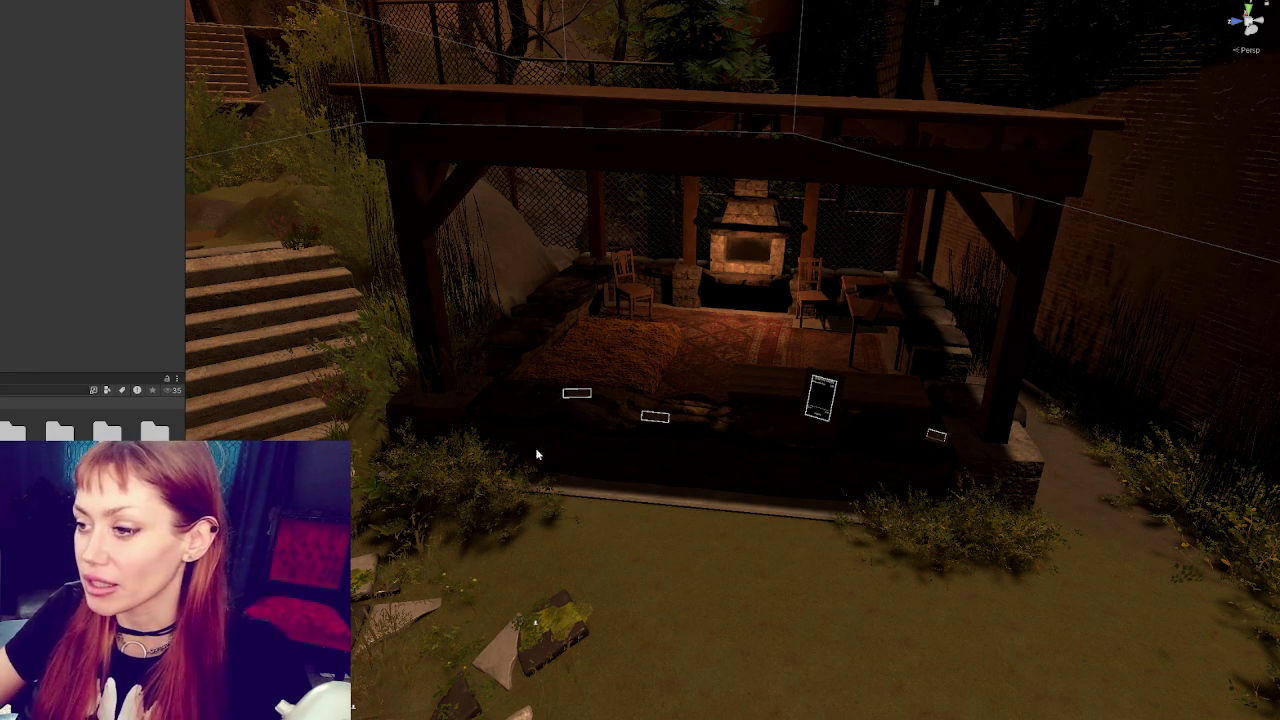
Frame the hay bed on the patio, then survey the lawn across the backyard
{"action": "left_click", "coordinate": [674, 392]}
{"action": "key", "text": "f"}
{"action": "scroll", "coordinate": [855, 507], "scroll_direction": "down", "scroll_amount": 5}
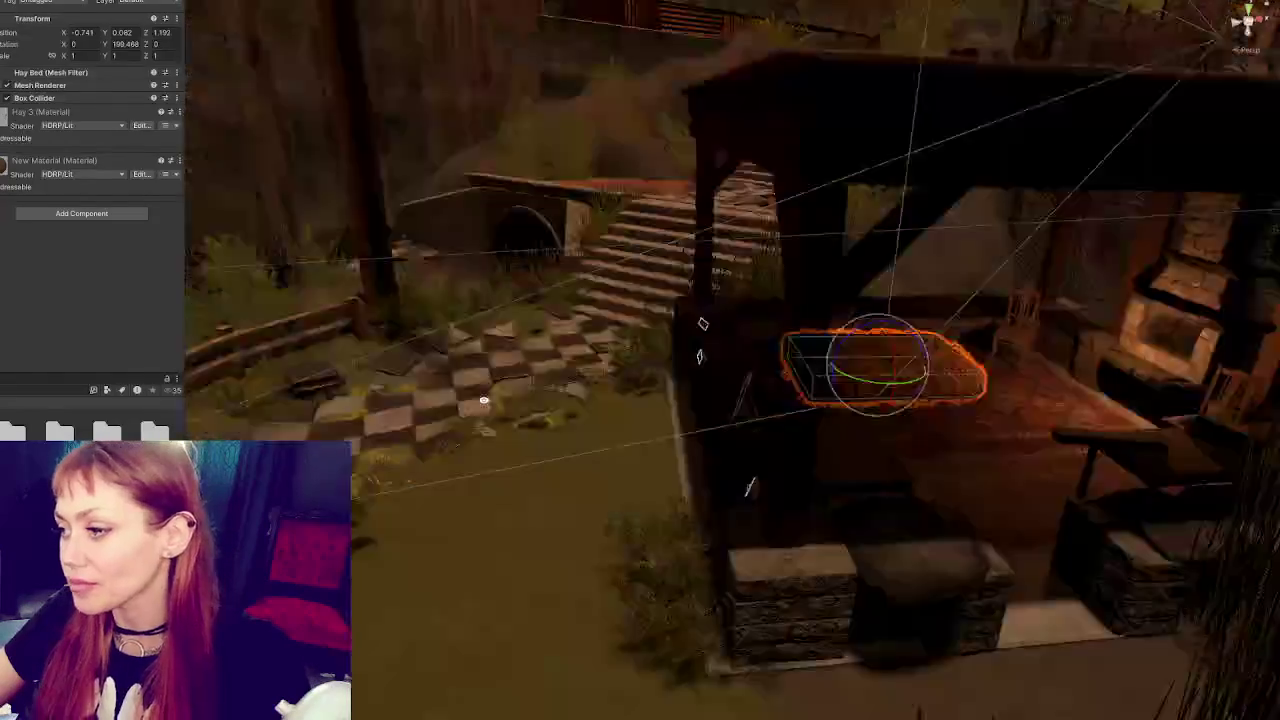
{"action": "left_click", "coordinate": [855, 507]}
{"action": "mouse_move", "coordinate": [774, 571]}
{"action": "left_mouse_down"}
{"action": "mouse_move", "coordinate": [795, 418]}
{"action": "mouse_move", "coordinate": [769, 358]}
{"action": "left_mouse_up"}
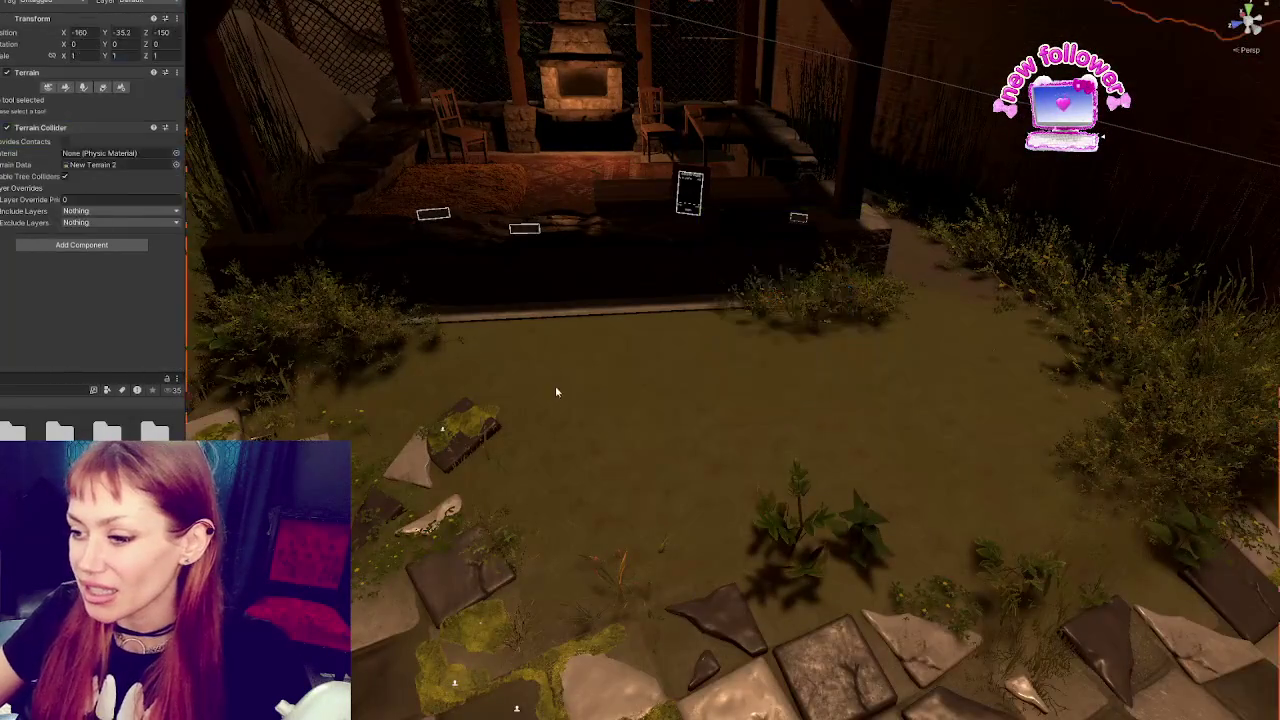
{"action": "scroll", "coordinate": [704, 407], "scroll_direction": "up", "scroll_amount": 5}
{"action": "left_click", "coordinate": [708, 409]}
{"action": "left_click", "coordinate": [786, 477]}
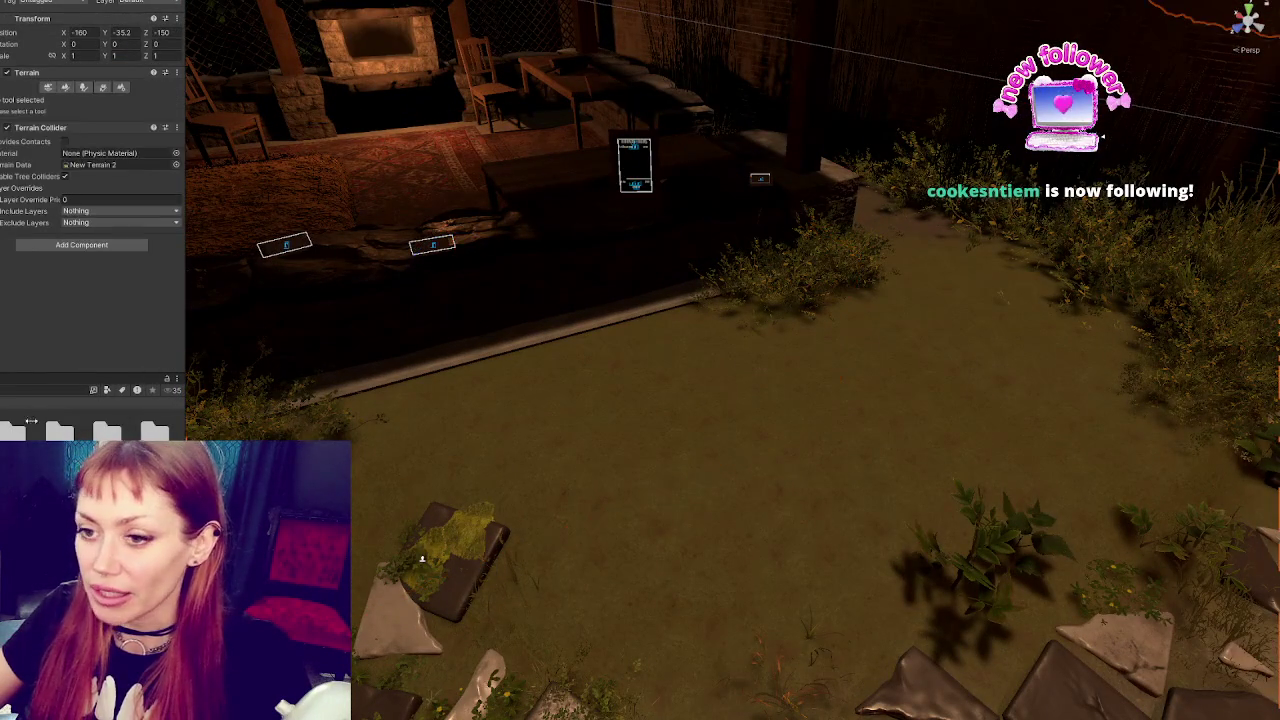
{"action": "mouse_move", "coordinate": [620, 412]}
{"action": "left_mouse_down"}
{"action": "mouse_move", "coordinate": [489, 377]}
{"action": "mouse_move", "coordinate": [737, 377]}
{"action": "mouse_move", "coordinate": [682, 451]}
{"action": "mouse_move", "coordinate": [643, 423]}
{"action": "mouse_move", "coordinate": [737, 409]}
{"action": "mouse_move", "coordinate": [760, 431]}
{"action": "mouse_move", "coordinate": [709, 383]}
{"action": "mouse_move", "coordinate": [566, 357]}
{"action": "left_mouse_up"}
Move the Bush_01 by the fence left, rotate Y to about 97.5 and scale it to 0.458
{"action": "left_click", "coordinate": [883, 342]}
{"action": "key", "text": "w"}
{"action": "mouse_move", "coordinate": [858, 311]}
{"action": "left_mouse_down"}
{"action": "mouse_move", "coordinate": [840, 286]}
{"action": "mouse_move", "coordinate": [770, 345]}
{"action": "mouse_move", "coordinate": [680, 377]}
{"action": "mouse_move", "coordinate": [773, 370]}
{"action": "mouse_move", "coordinate": [790, 290]}
{"action": "left_mouse_up"}
{"action": "left_click", "coordinate": [840, 286]}
{"action": "left_click", "coordinate": [840, 286]}
{"action": "key", "text": "e"}
{"action": "key", "text": "w"}
{"action": "key", "text": "r"}
{"action": "key", "text": "w"}
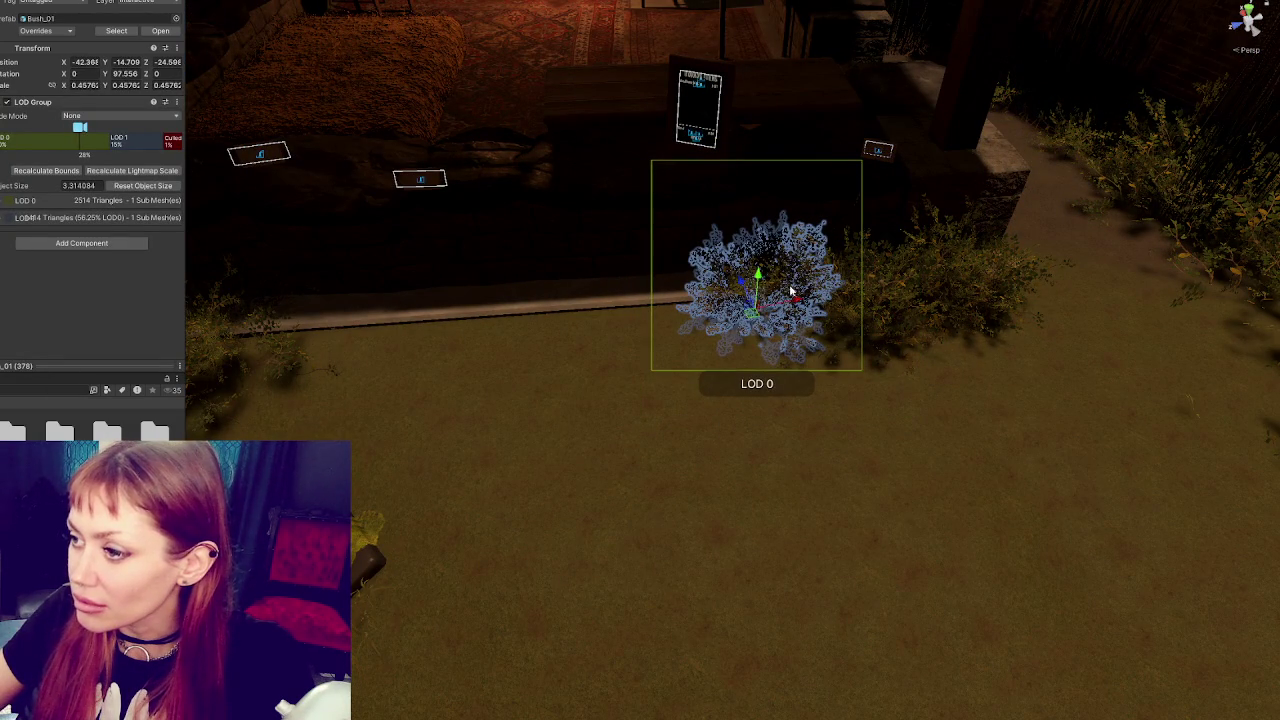
Nudge the shrunken bush slightly back and adjust its rotation
{"action": "left_click", "coordinate": [790, 408]}
{"action": "mouse_move", "coordinate": [790, 408]}
{"action": "left_mouse_down"}
{"action": "mouse_move", "coordinate": [830, 391]}
{"action": "mouse_move", "coordinate": [797, 323]}
{"action": "left_mouse_up"}
{"action": "left_click", "coordinate": [780, 314]}
{"action": "left_click", "coordinate": [780, 314]}
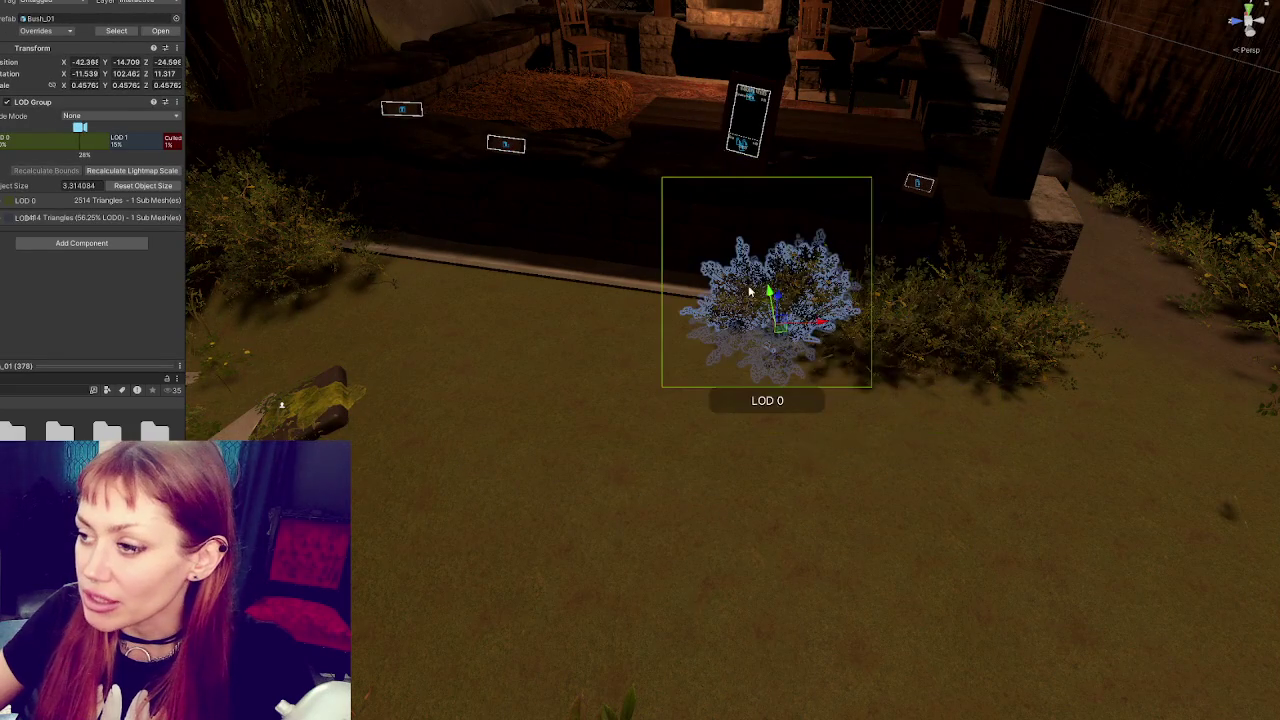
{"action": "left_click_drag", "start_coordinate": [824, 320], "coordinate": [835, 316]}
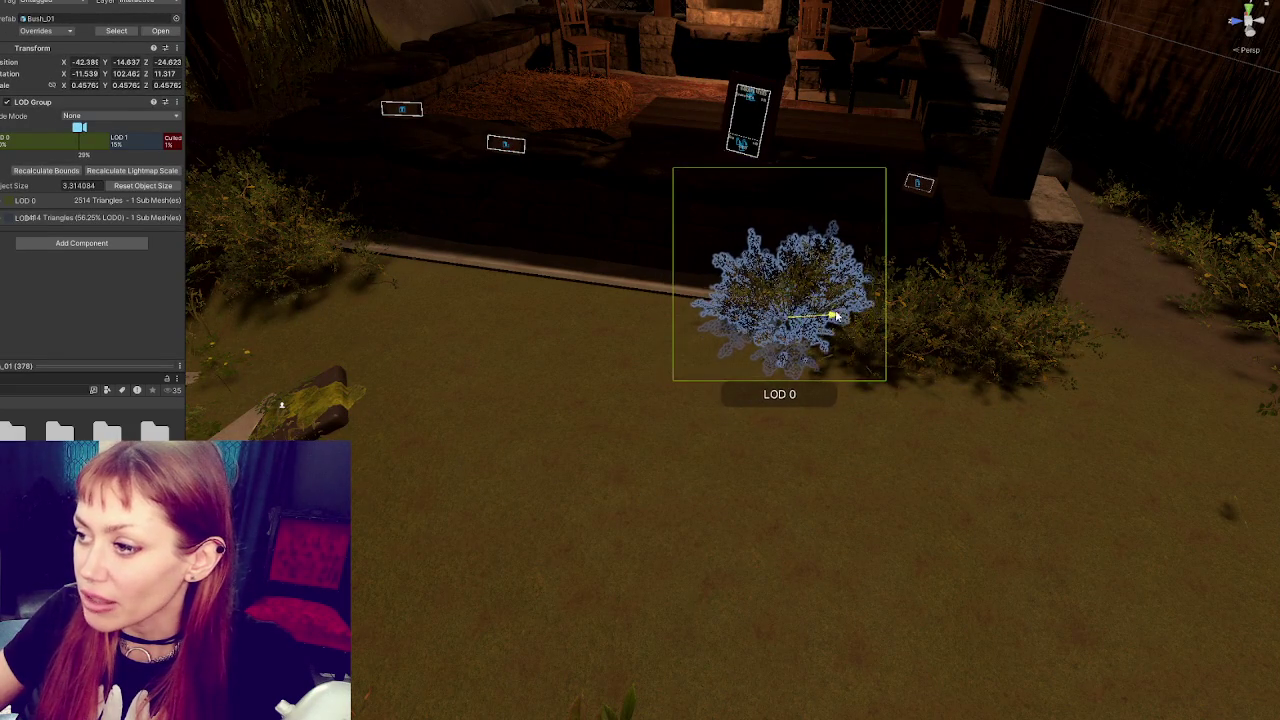
{"action": "left_click", "coordinate": [629, 428]}
{"action": "mouse_move", "coordinate": [629, 428]}
{"action": "left_mouse_down"}
{"action": "mouse_move", "coordinate": [746, 300]}
{"action": "mouse_move", "coordinate": [826, 316]}
{"action": "mouse_move", "coordinate": [416, 337]}
{"action": "mouse_move", "coordinate": [316, 278]}
{"action": "mouse_move", "coordinate": [366, 300]}
{"action": "mouse_move", "coordinate": [329, 296]}
{"action": "mouse_move", "coordinate": [305, 243]}
{"action": "mouse_move", "coordinate": [315, 275]}
{"action": "mouse_move", "coordinate": [322, 263]}
{"action": "mouse_move", "coordinate": [384, 301]}
{"action": "mouse_move", "coordinate": [620, 372]}
{"action": "left_mouse_up"}
{"action": "left_click", "coordinate": [766, 306]}
{"action": "key", "text": "e"}
{"action": "key", "text": "w"}
{"action": "mouse_move", "coordinate": [468, 352]}
{"action": "left_mouse_down"}
{"action": "mouse_move", "coordinate": [474, 336]}
{"action": "mouse_move", "coordinate": [491, 343]}
{"action": "mouse_move", "coordinate": [480, 380]}
{"action": "mouse_move", "coordinate": [500, 366]}
{"action": "mouse_move", "coordinate": [486, 366]}
{"action": "mouse_move", "coordinate": [500, 360]}
{"action": "mouse_move", "coordinate": [468, 402]}
{"action": "left_mouse_up"}
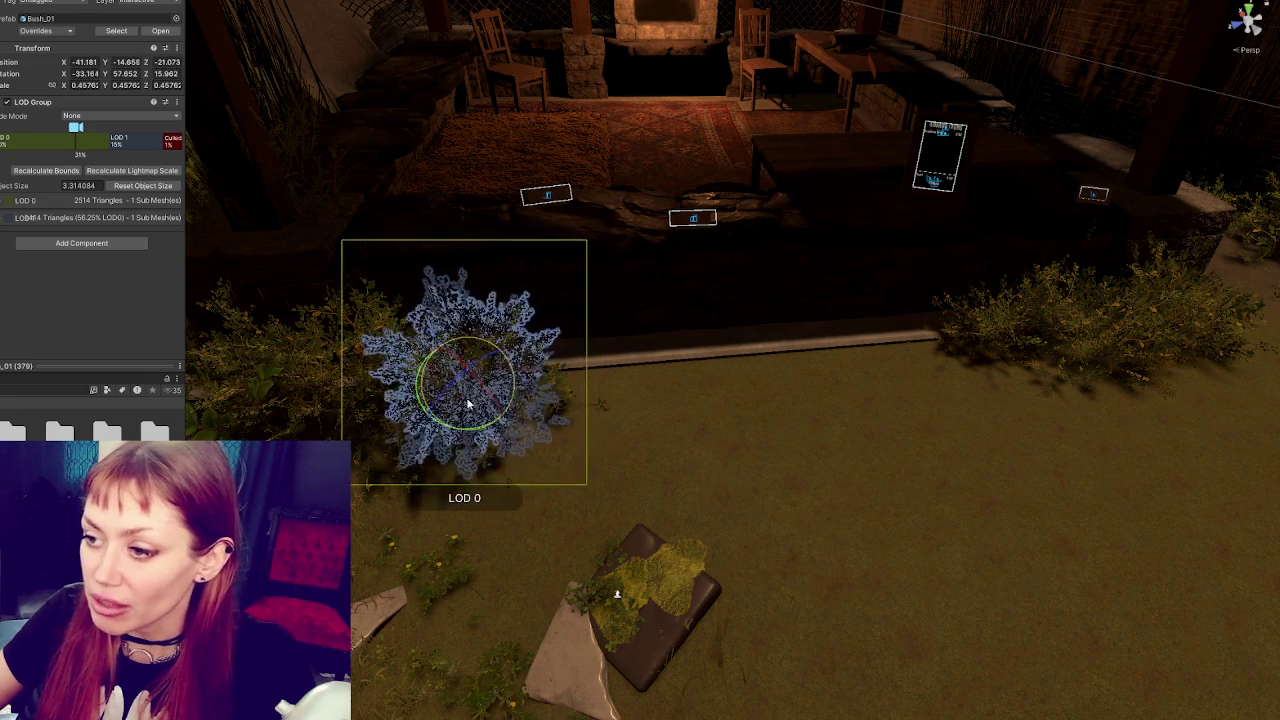
Select the second bush and turn it further around
{"action": "left_click", "coordinate": [729, 503]}
{"action": "mouse_move", "coordinate": [729, 503]}
{"action": "left_mouse_down"}
{"action": "mouse_move", "coordinate": [786, 420]}
{"action": "mouse_move", "coordinate": [815, 405]}
{"action": "left_mouse_up"}
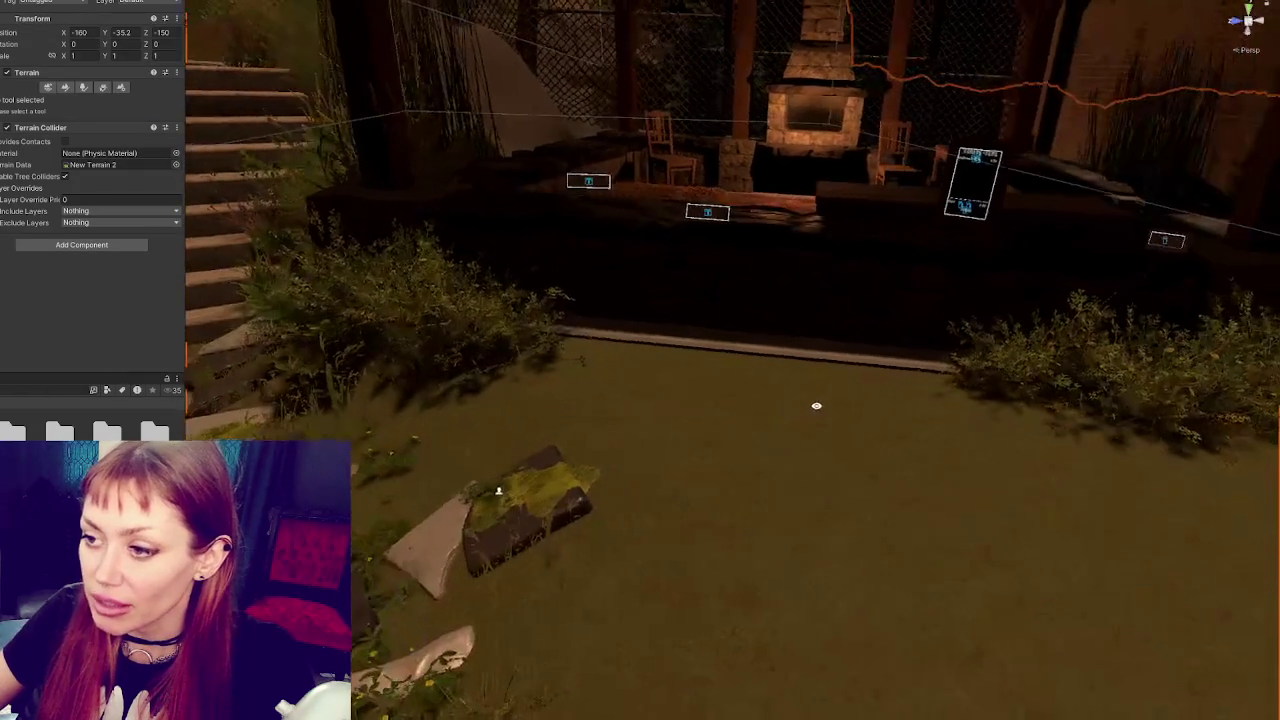
{"action": "left_click", "coordinate": [327, 378]}
{"action": "mouse_move", "coordinate": [457, 377]}
{"action": "left_mouse_down"}
{"action": "mouse_move", "coordinate": [691, 352]}
{"action": "mouse_move", "coordinate": [577, 405]}
{"action": "mouse_move", "coordinate": [520, 500]}
{"action": "mouse_move", "coordinate": [489, 521]}
{"action": "left_mouse_up"}
{"action": "key", "text": "w"}
{"action": "key", "text": "e"}
{"action": "key", "text": "w"}
{"action": "mouse_move", "coordinate": [598, 490]}
{"action": "left_mouse_down"}
{"action": "mouse_move", "coordinate": [586, 497]}
{"action": "mouse_move", "coordinate": [657, 507]}
{"action": "mouse_move", "coordinate": [506, 491]}
{"action": "mouse_move", "coordinate": [529, 480]}
{"action": "mouse_move", "coordinate": [514, 471]}
{"action": "mouse_move", "coordinate": [535, 475]}
{"action": "mouse_move", "coordinate": [541, 500]}
{"action": "mouse_move", "coordinate": [499, 513]}
{"action": "mouse_move", "coordinate": [560, 505]}
{"action": "left_mouse_up"}
Undo the bush's accidental deletion, slide it left and tilt it to lean naturally
{"action": "key", "text": "Delete"}
{"action": "key", "text": "ctrl+z"}
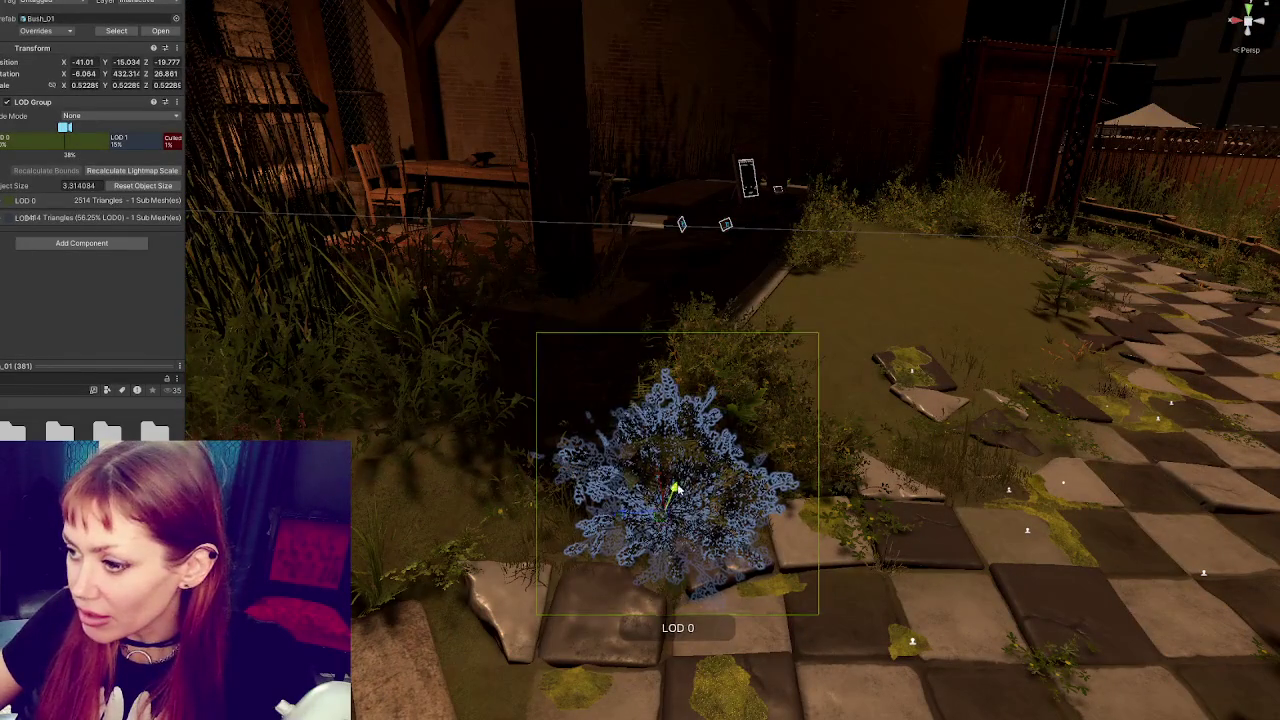
{"action": "mouse_move", "coordinate": [620, 514]}
{"action": "left_mouse_down"}
{"action": "mouse_move", "coordinate": [566, 512]}
{"action": "mouse_move", "coordinate": [546, 527]}
{"action": "mouse_move", "coordinate": [590, 470]}
{"action": "left_mouse_up"}
{"action": "key", "text": "e"}
{"action": "key", "text": "w"}
{"action": "left_click_drag", "start_coordinate": [824, 478], "coordinate": [700, 470]}
{"action": "left_click", "coordinate": [548, 468]}
{"action": "mouse_move", "coordinate": [548, 468]}
{"action": "left_mouse_down"}
{"action": "mouse_move", "coordinate": [497, 493]}
{"action": "mouse_move", "coordinate": [452, 495]}
{"action": "mouse_move", "coordinate": [606, 534]}
{"action": "mouse_move", "coordinate": [814, 306]}
{"action": "mouse_move", "coordinate": [603, 464]}
{"action": "mouse_move", "coordinate": [871, 321]}
{"action": "mouse_move", "coordinate": [880, 300]}
{"action": "left_mouse_up"}
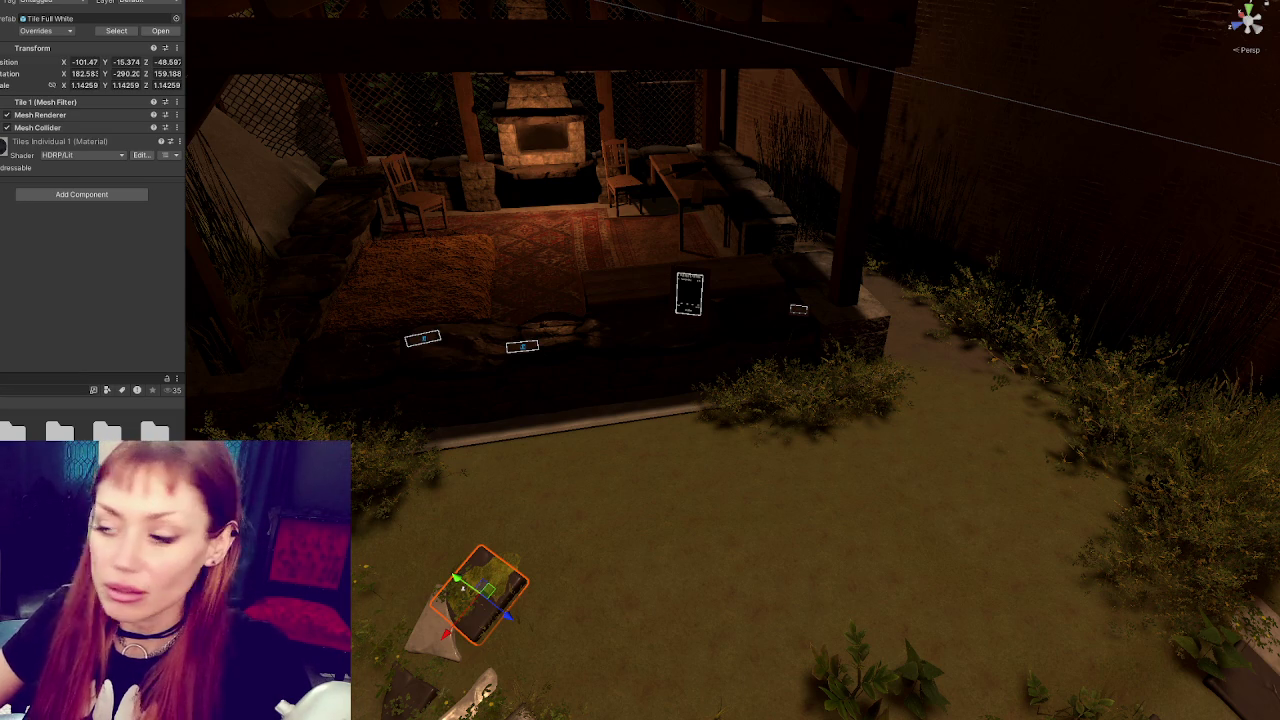
{"action": "scroll", "coordinate": [540, 360], "scroll_direction": "up", "scroll_amount": 3}
{"action": "scroll", "coordinate": [554, 343], "scroll_direction": "down", "scroll_amount": 3}
{"action": "left_click_drag", "start_coordinate": [784, 282], "coordinate": [876, 257]}
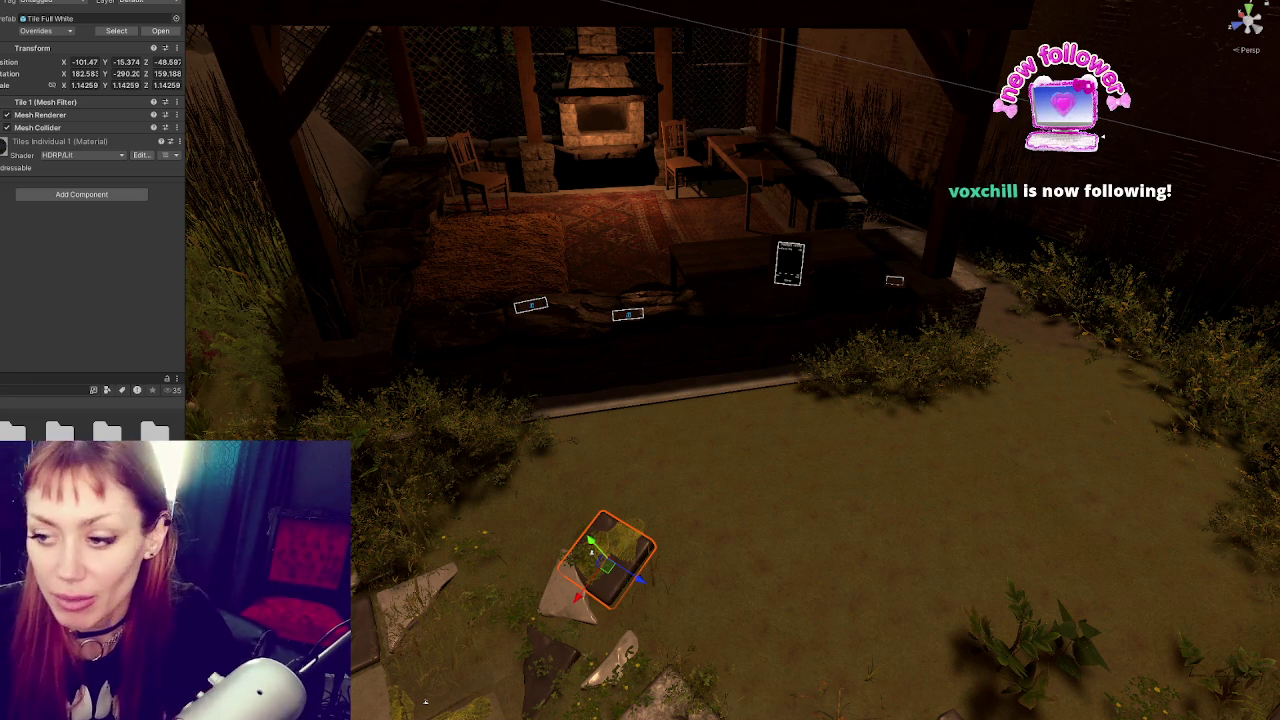
{"action": "left_click_drag", "start_coordinate": [757, 429], "coordinate": [666, 494]}
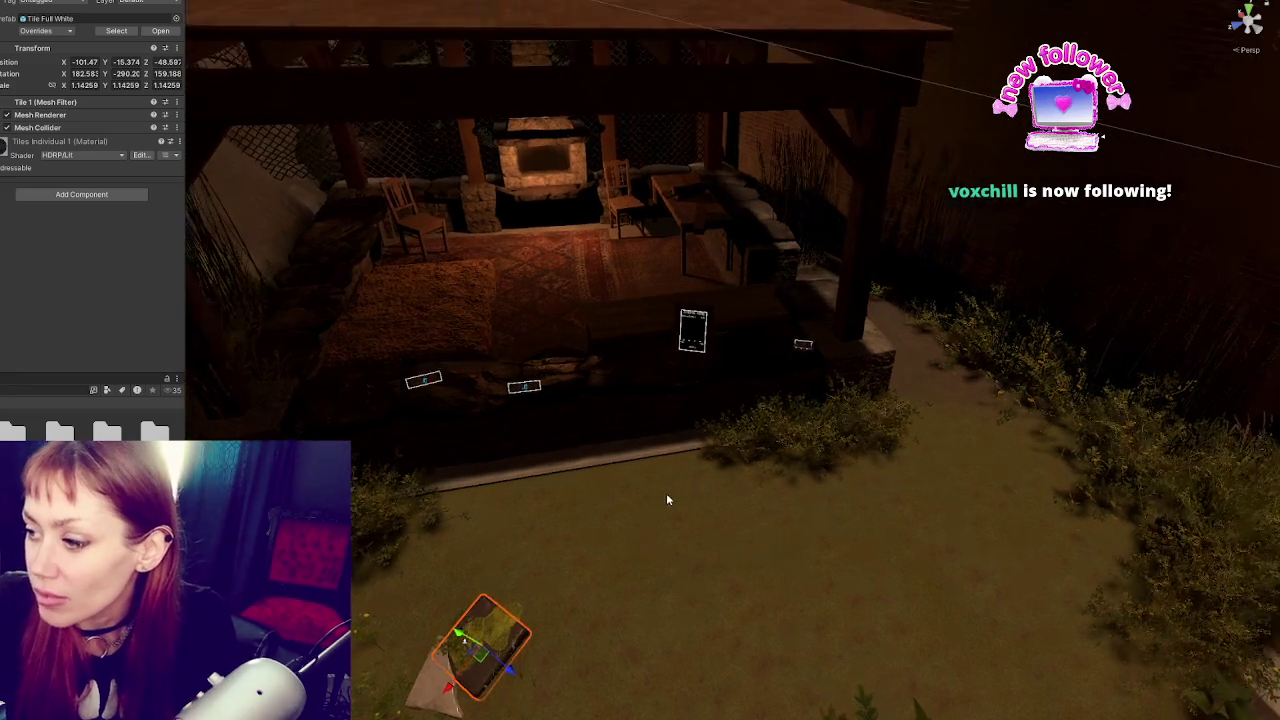
{"action": "left_click", "coordinate": [913, 543]}
{"action": "mouse_move", "coordinate": [913, 543]}
{"action": "left_mouse_down"}
{"action": "mouse_move", "coordinate": [543, 546]}
{"action": "mouse_move", "coordinate": [651, 363]}
{"action": "mouse_move", "coordinate": [623, 423]}
{"action": "mouse_move", "coordinate": [741, 491]}
{"action": "mouse_move", "coordinate": [757, 386]}
{"action": "mouse_move", "coordinate": [803, 271]}
{"action": "mouse_move", "coordinate": [894, 374]}
{"action": "mouse_move", "coordinate": [661, 491]}
{"action": "mouse_move", "coordinate": [700, 430]}
{"action": "mouse_move", "coordinate": [732, 410]}
{"action": "mouse_move", "coordinate": [700, 365]}
{"action": "mouse_move", "coordinate": [627, 485]}
{"action": "mouse_move", "coordinate": [818, 418]}
{"action": "mouse_move", "coordinate": [900, 440]}
{"action": "mouse_move", "coordinate": [930, 467]}
{"action": "mouse_move", "coordinate": [951, 463]}
{"action": "mouse_move", "coordinate": [925, 460]}
{"action": "mouse_move", "coordinate": [940, 442]}
{"action": "left_mouse_up"}
Move the nettle plant on the lawn toward the bushes on the right
{"action": "left_click", "coordinate": [677, 485]}
{"action": "key", "text": "f"}
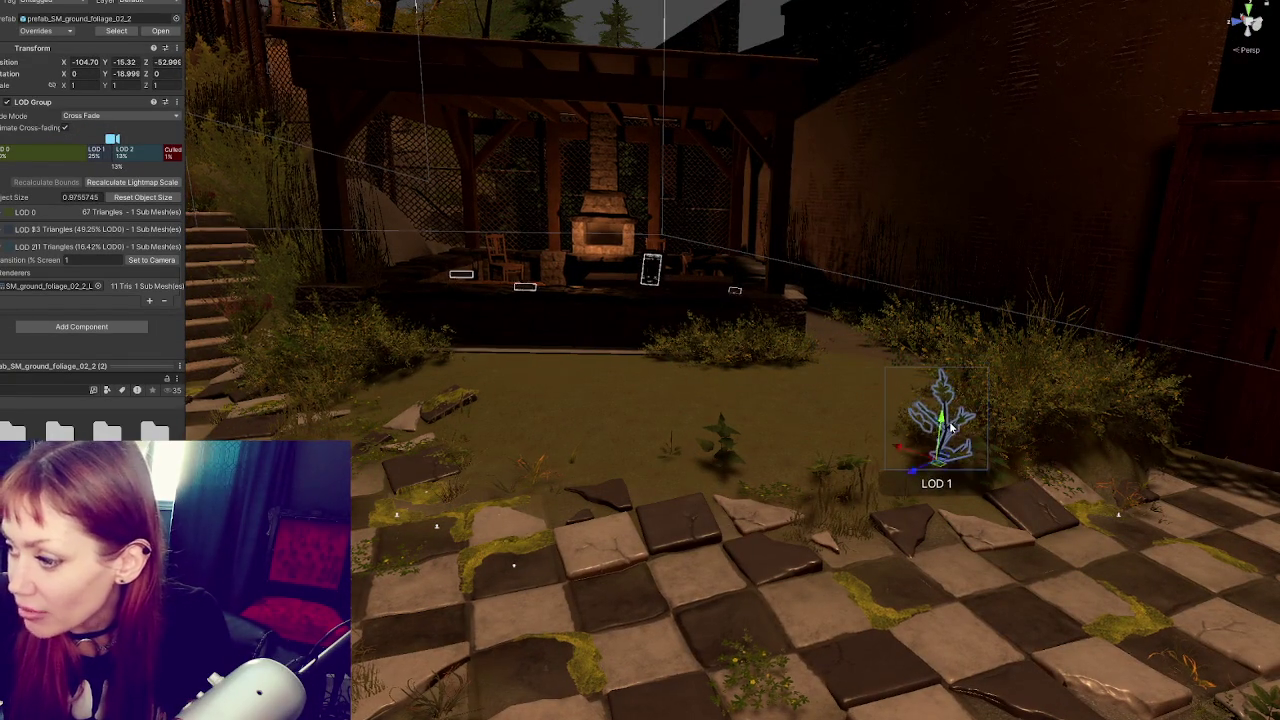
{"action": "key", "text": "f"}
{"action": "scroll", "coordinate": [730, 300], "scroll_direction": "down", "scroll_amount": 5}
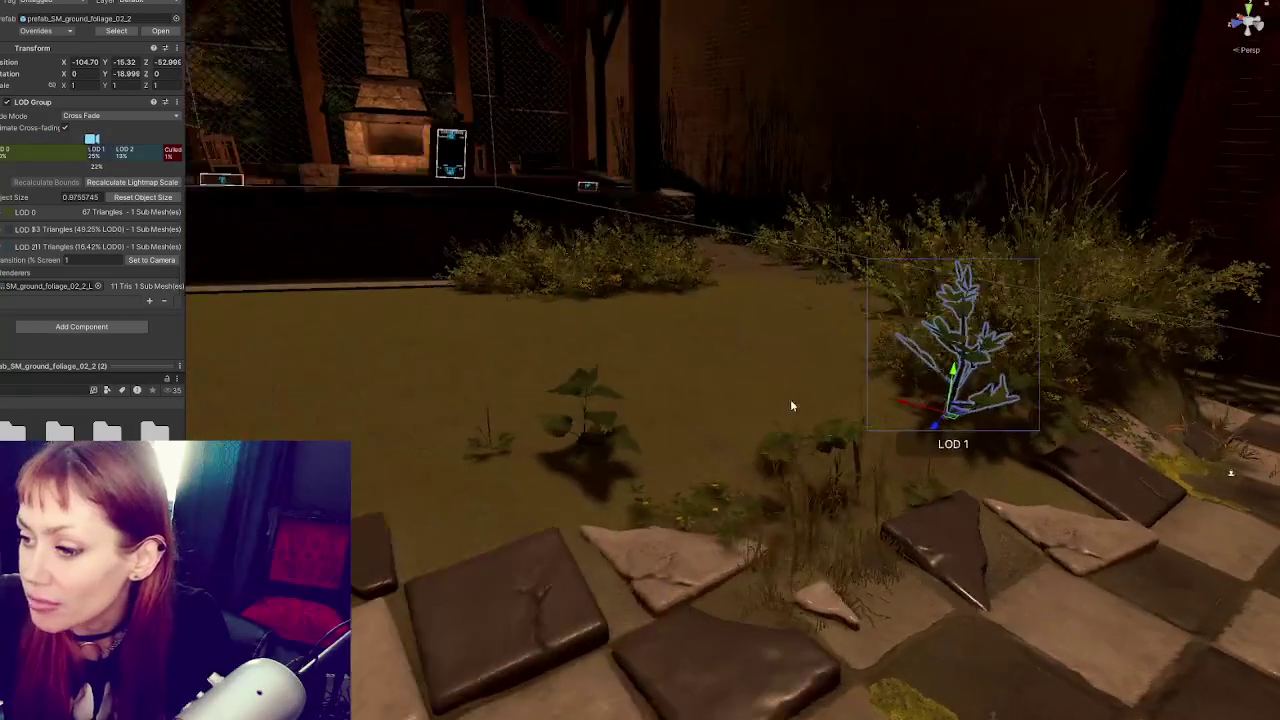
{"action": "left_click", "coordinate": [596, 445]}
{"action": "mouse_move", "coordinate": [596, 445]}
{"action": "left_mouse_down"}
{"action": "mouse_move", "coordinate": [852, 476]}
{"action": "mouse_move", "coordinate": [860, 436]}
{"action": "mouse_move", "coordinate": [850, 446]}
{"action": "left_mouse_up"}
Move the small foliage plant to the edge of the broken tiles
{"action": "left_click", "coordinate": [503, 455]}
{"action": "left_click", "coordinate": [503, 445]}
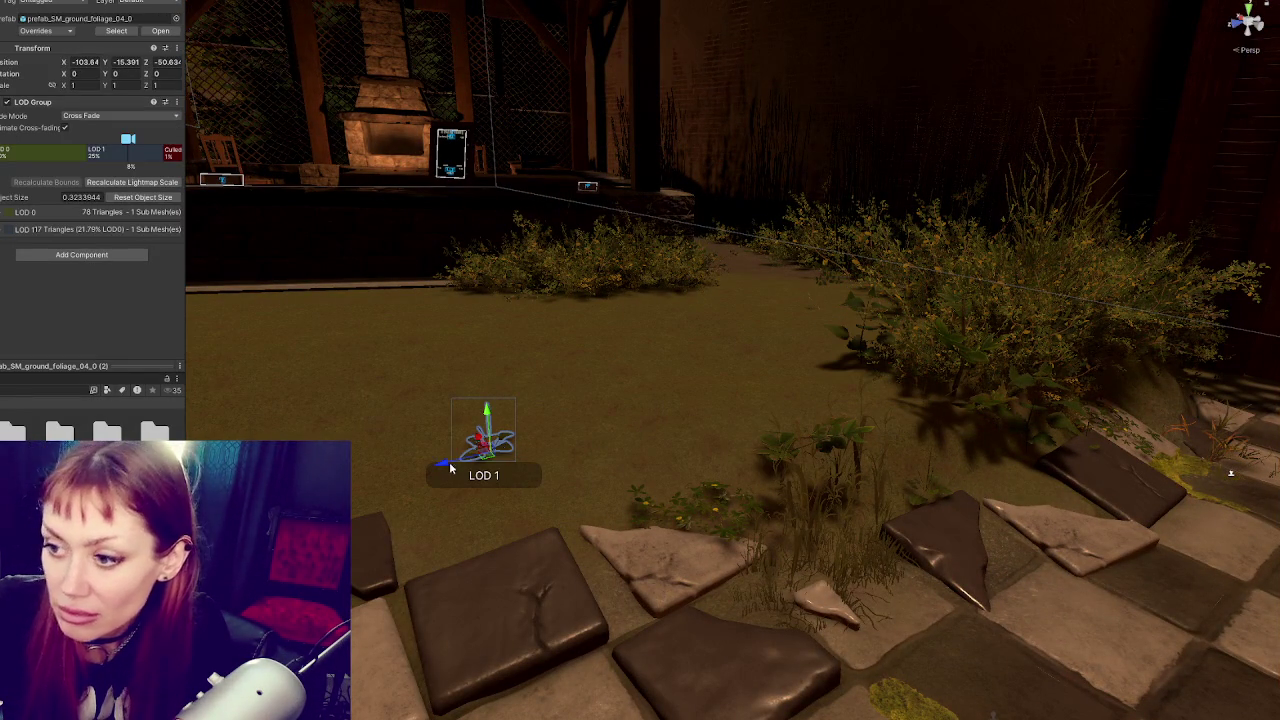
{"action": "mouse_move", "coordinate": [500, 435]}
{"action": "left_mouse_down"}
{"action": "mouse_move", "coordinate": [809, 366]}
{"action": "mouse_move", "coordinate": [987, 420]}
{"action": "left_mouse_up"}
{"action": "key", "text": "e"}
{"action": "key", "text": "w"}
{"action": "key", "text": "ctrl+z"}
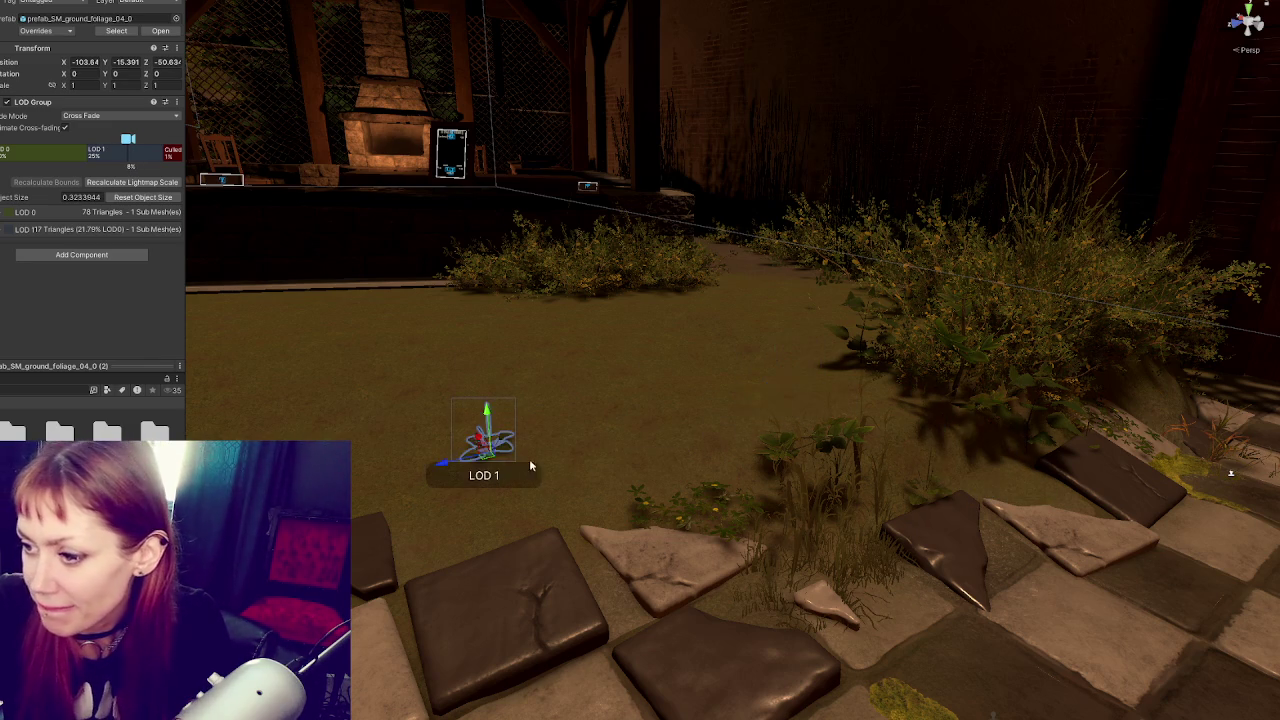
{"action": "mouse_move", "coordinate": [485, 452]}
{"action": "left_mouse_down"}
{"action": "mouse_move", "coordinate": [540, 522]}
{"action": "mouse_move", "coordinate": [557, 508]}
{"action": "mouse_move", "coordinate": [543, 528]}
{"action": "mouse_move", "coordinate": [583, 528]}
{"action": "mouse_move", "coordinate": [550, 495]}
{"action": "mouse_move", "coordinate": [575, 527]}
{"action": "mouse_move", "coordinate": [545, 512]}
{"action": "mouse_move", "coordinate": [568, 484]}
{"action": "left_mouse_up"}
Enlarge and turn the small foliage plant, nudging it into place
{"action": "key", "text": "r"}
{"action": "key", "text": "w"}
{"action": "key", "text": "e"}
{"action": "key", "text": "w"}
{"action": "scroll", "coordinate": [570, 500], "scroll_direction": "up", "scroll_amount": 3}
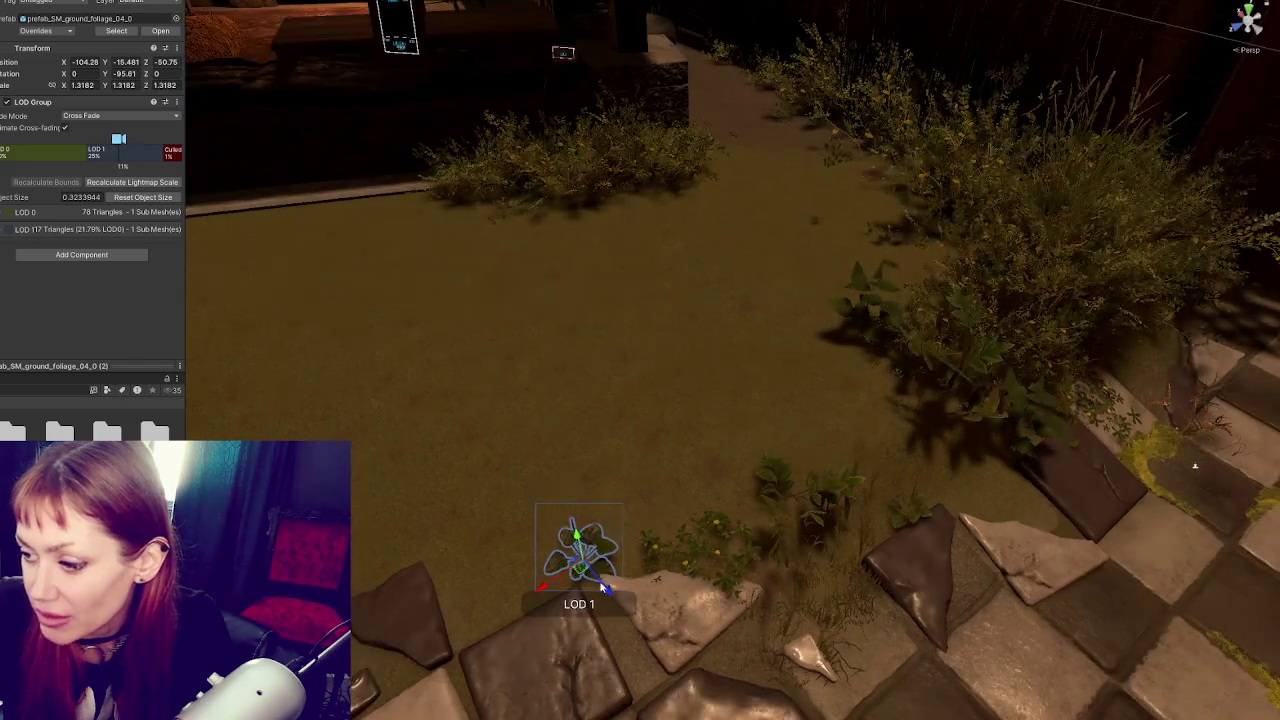
{"action": "left_click_drag", "start_coordinate": [584, 544], "coordinate": [577, 548]}
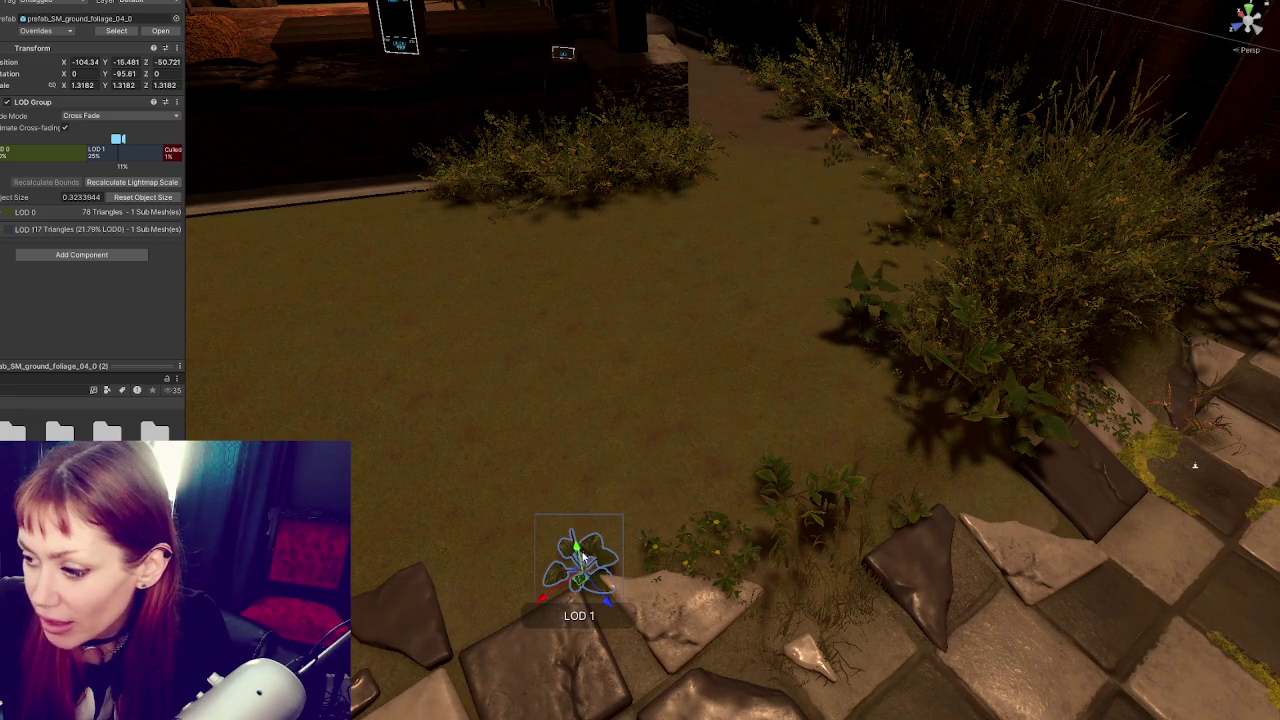
{"action": "left_click", "coordinate": [443, 557]}
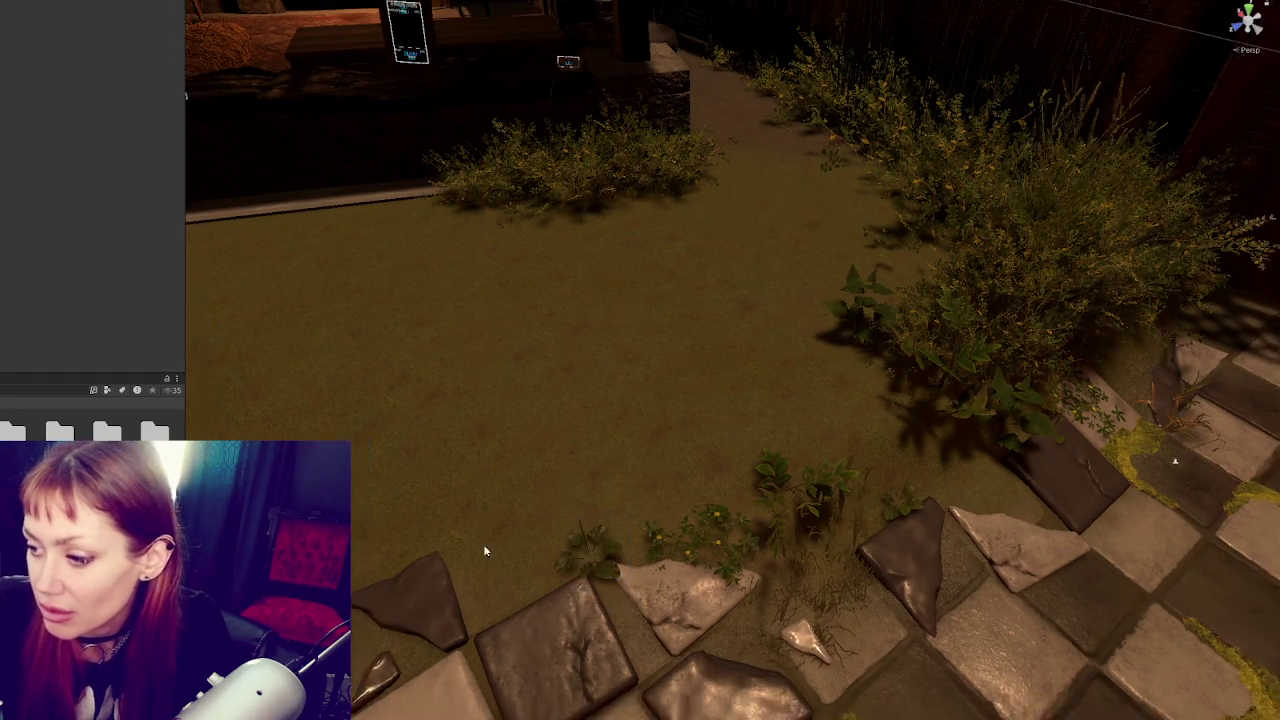
Tilt a flowering foliage plant near the pergola to a more natural angle
{"action": "scroll", "coordinate": [640, 400], "scroll_direction": "down", "scroll_amount": 3}
{"action": "left_click_drag", "start_coordinate": [660, 420], "coordinate": [820, 410]}
{"action": "left_click_drag", "start_coordinate": [761, 598], "coordinate": [720, 592]}
{"action": "left_click", "coordinate": [475, 528]}
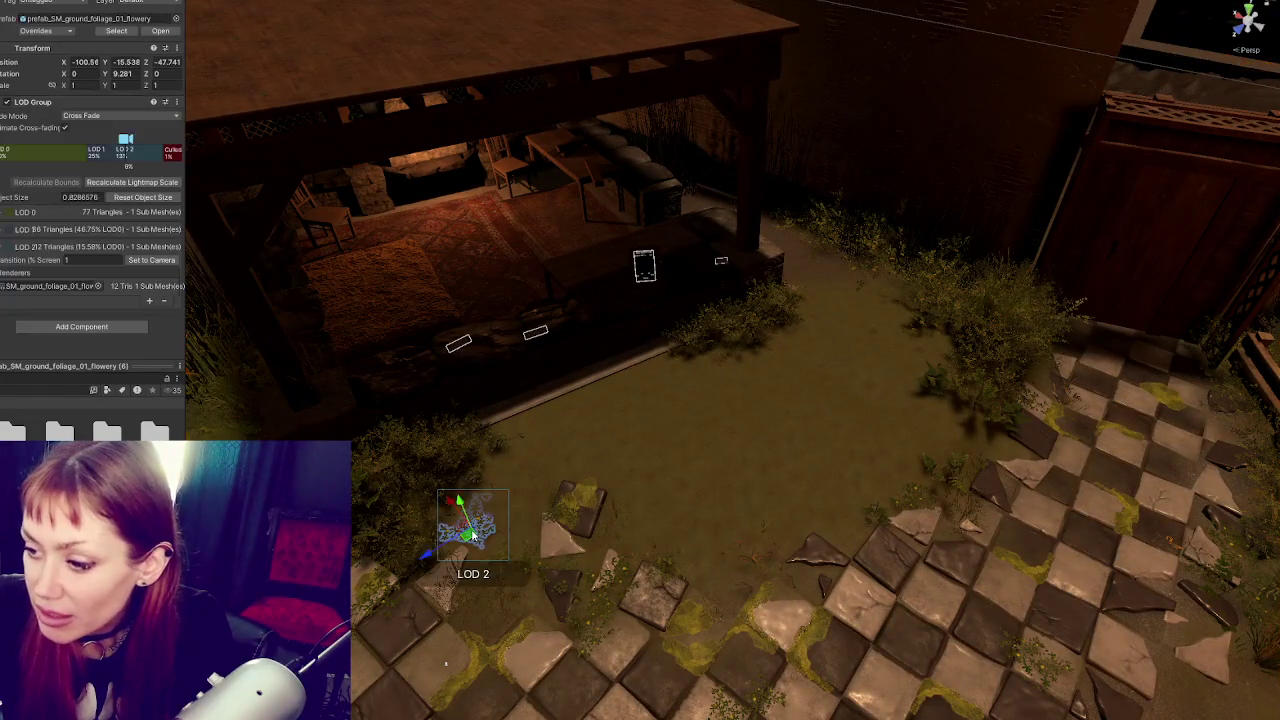
{"action": "key", "text": "f"}
{"action": "key", "text": "e"}
{"action": "mouse_move", "coordinate": [723, 365]}
{"action": "left_mouse_down"}
{"action": "mouse_move", "coordinate": [723, 378]}
{"action": "mouse_move", "coordinate": [714, 341]}
{"action": "mouse_move", "coordinate": [650, 390]}
{"action": "left_mouse_up"}
{"action": "key", "text": "w"}
{"action": "key", "text": "e"}
{"action": "key", "text": "w"}
Duplicate the flowering plant and move the copy closer to the tiles
{"action": "key", "text": "ctrl+d"}
{"action": "mouse_move", "coordinate": [712, 345]}
{"action": "left_mouse_down"}
{"action": "mouse_move", "coordinate": [865, 295]}
{"action": "mouse_move", "coordinate": [1021, 345]}
{"action": "mouse_move", "coordinate": [990, 360]}
{"action": "left_mouse_up"}
{"action": "key", "text": "e"}
{"action": "key", "text": "w"}
{"action": "mouse_move", "coordinate": [862, 330]}
{"action": "left_mouse_down"}
{"action": "mouse_move", "coordinate": [873, 462]}
{"action": "mouse_move", "coordinate": [878, 445]}
{"action": "mouse_move", "coordinate": [860, 432]}
{"action": "left_mouse_up"}
{"action": "key", "text": "w"}
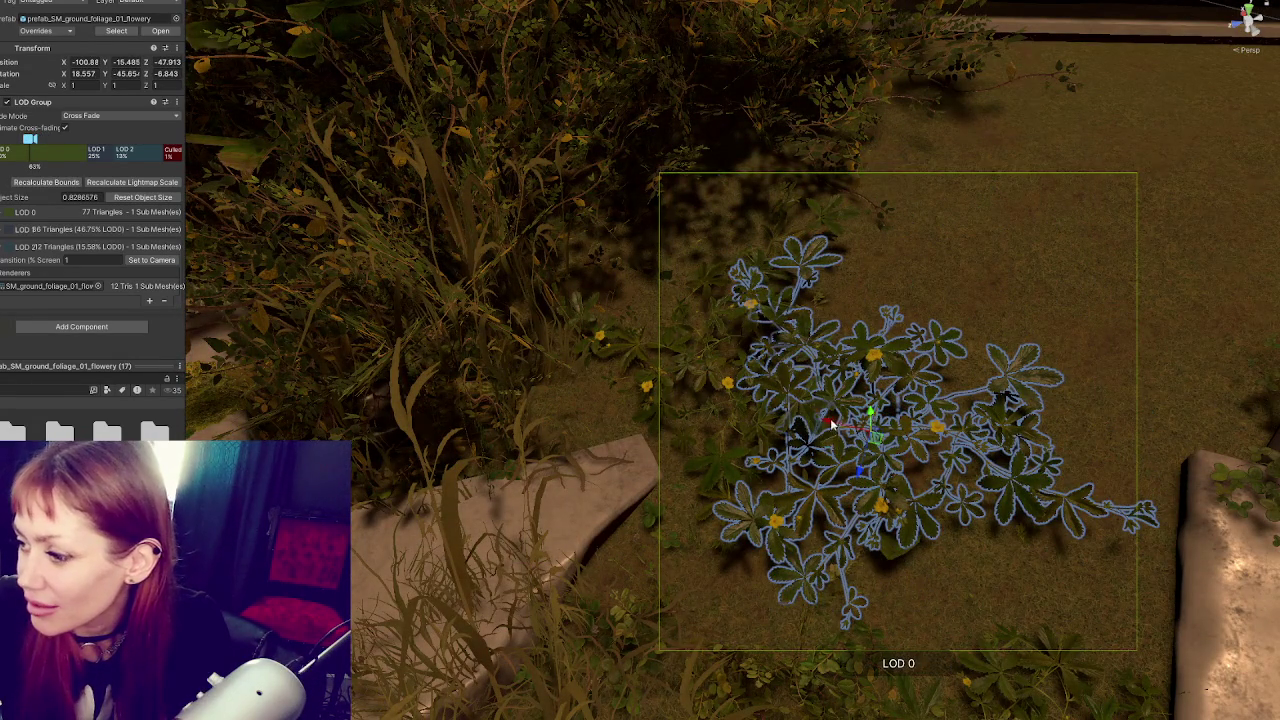
Turn the flowering plant copy to a new angle
{"action": "left_click", "coordinate": [832, 425]}
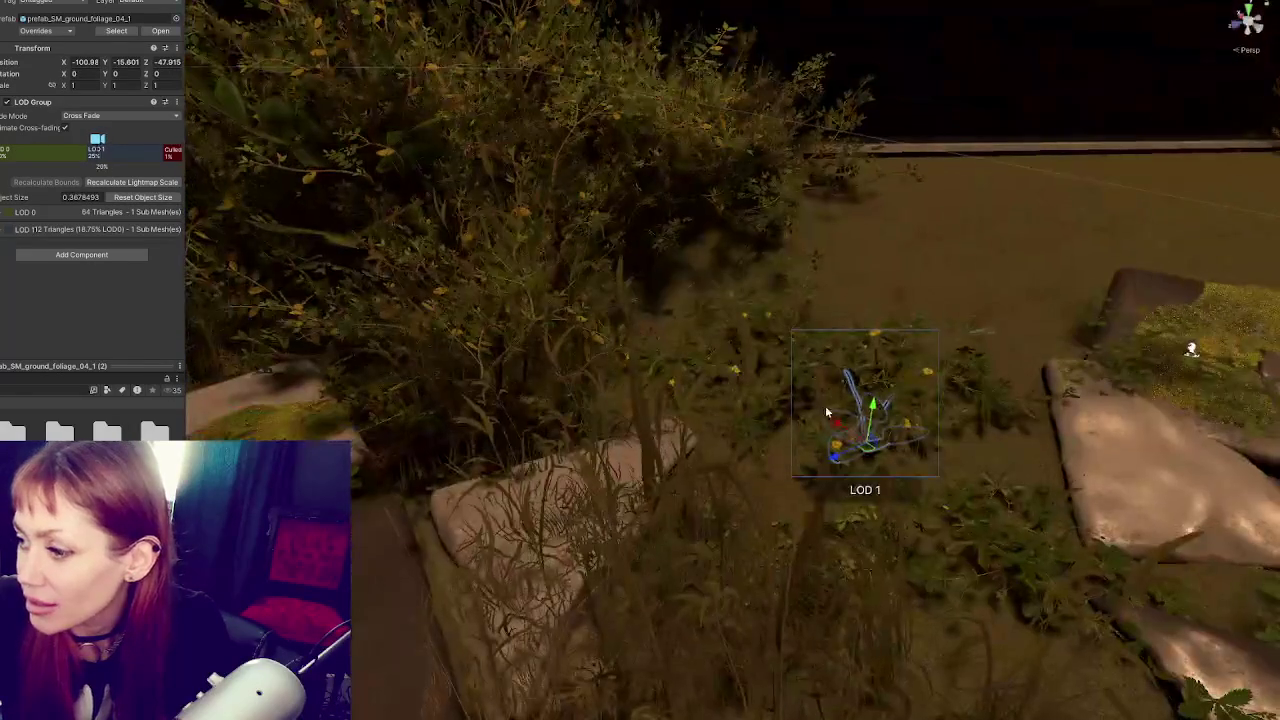
{"action": "left_click", "coordinate": [826, 415]}
{"action": "key", "text": "f"}
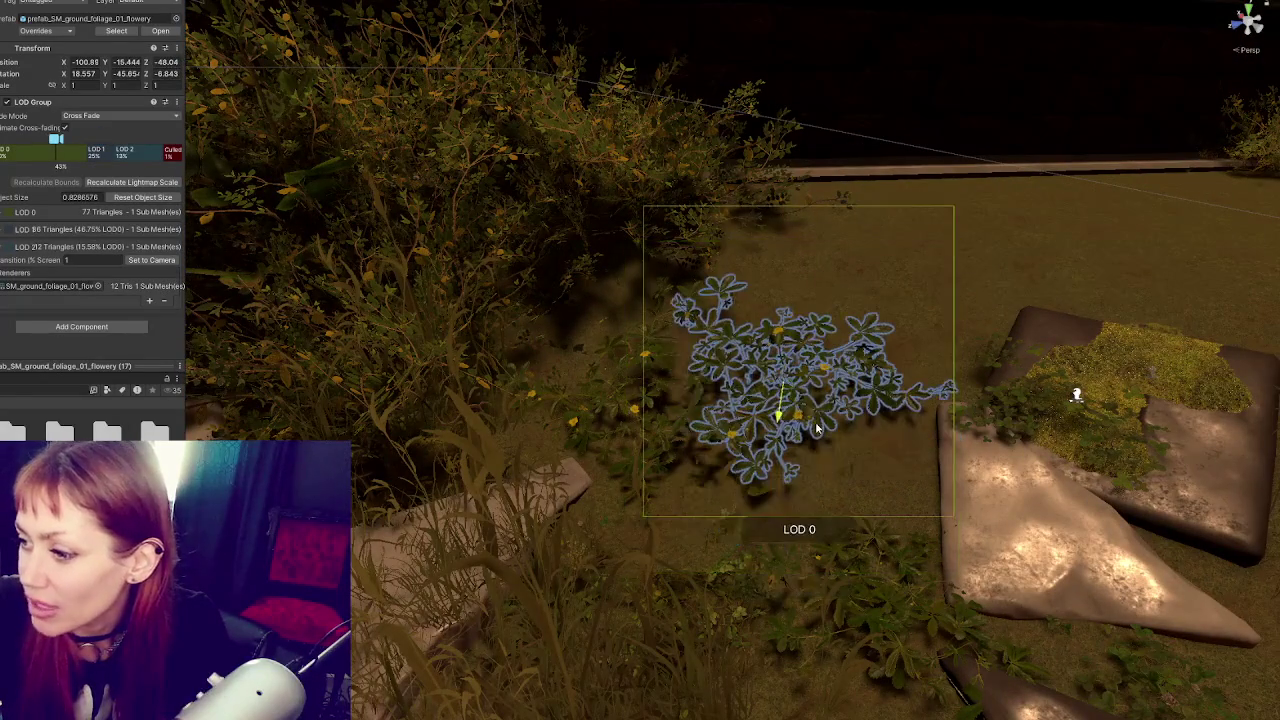
{"action": "key", "text": "e"}
{"action": "mouse_move", "coordinate": [814, 421]}
{"action": "left_mouse_down"}
{"action": "mouse_move", "coordinate": [791, 383]}
{"action": "mouse_move", "coordinate": [684, 410]}
{"action": "mouse_move", "coordinate": [517, 386]}
{"action": "mouse_move", "coordinate": [680, 351]}
{"action": "mouse_move", "coordinate": [671, 443]}
{"action": "mouse_move", "coordinate": [689, 523]}
{"action": "mouse_move", "coordinate": [608, 630]}
{"action": "left_mouse_up"}
{"action": "key", "text": "w"}
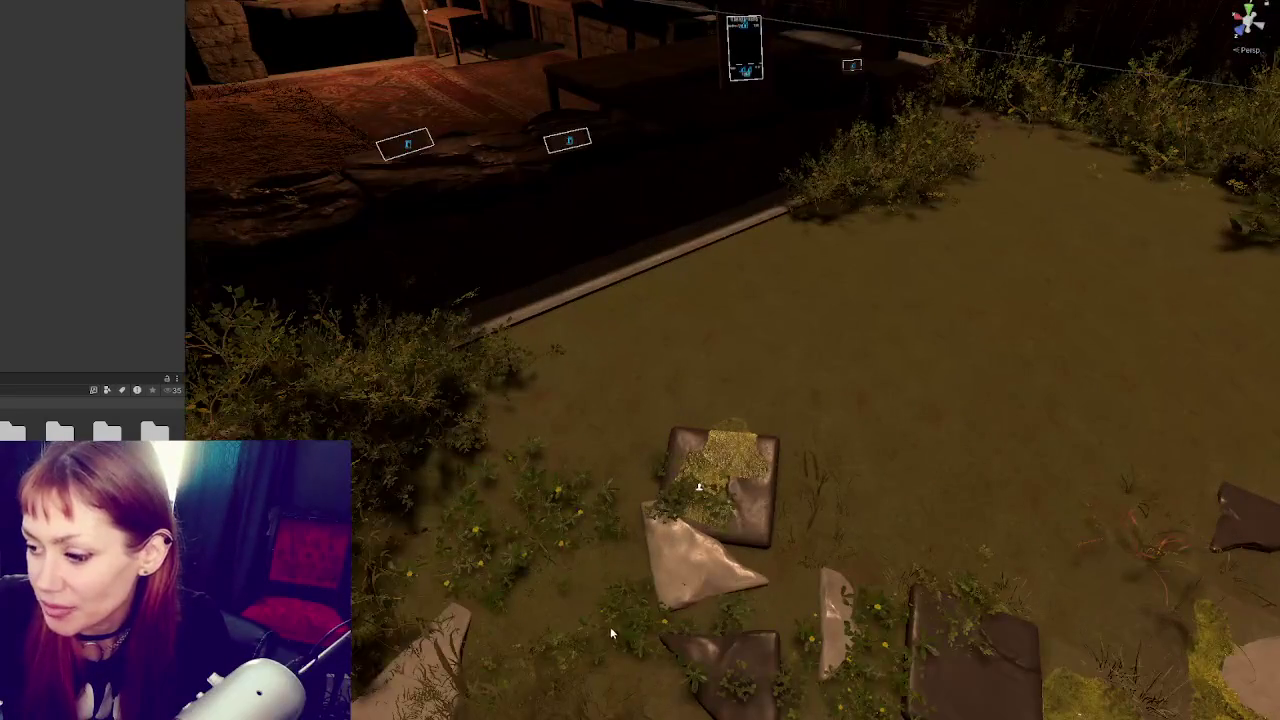
Nudge a flowering plant among the tiles, then duplicate it and adjust the copy's height
{"action": "left_click", "coordinate": [608, 630]}
{"action": "mouse_move", "coordinate": [700, 505]}
{"action": "left_mouse_down"}
{"action": "mouse_move", "coordinate": [678, 518]}
{"action": "mouse_move", "coordinate": [715, 523]}
{"action": "mouse_move", "coordinate": [686, 572]}
{"action": "mouse_move", "coordinate": [695, 531]}
{"action": "mouse_move", "coordinate": [713, 543]}
{"action": "mouse_move", "coordinate": [640, 505]}
{"action": "mouse_move", "coordinate": [648, 497]}
{"action": "mouse_move", "coordinate": [772, 493]}
{"action": "mouse_move", "coordinate": [657, 513]}
{"action": "left_mouse_up"}
{"action": "key", "text": "ctrl+d"}
{"action": "left_click_drag", "start_coordinate": [648, 479], "coordinate": [646, 478]}
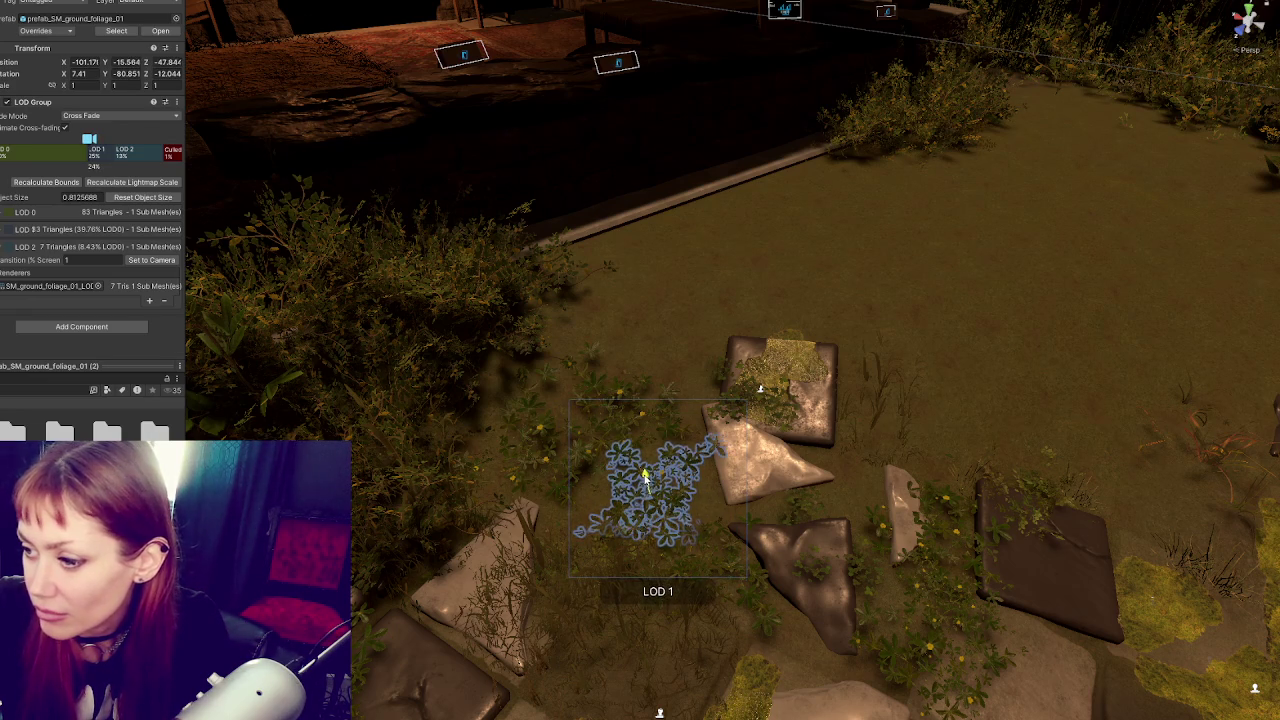
{"action": "mouse_move", "coordinate": [760, 388]}
{"action": "left_mouse_down"}
{"action": "mouse_move", "coordinate": [734, 491]}
{"action": "mouse_move", "coordinate": [766, 474]}
{"action": "mouse_move", "coordinate": [960, 477]}
{"action": "mouse_move", "coordinate": [799, 527]}
{"action": "mouse_move", "coordinate": [779, 497]}
{"action": "mouse_move", "coordinate": [812, 528]}
{"action": "mouse_move", "coordinate": [810, 575]}
{"action": "mouse_move", "coordinate": [502, 478]}
{"action": "left_mouse_up"}
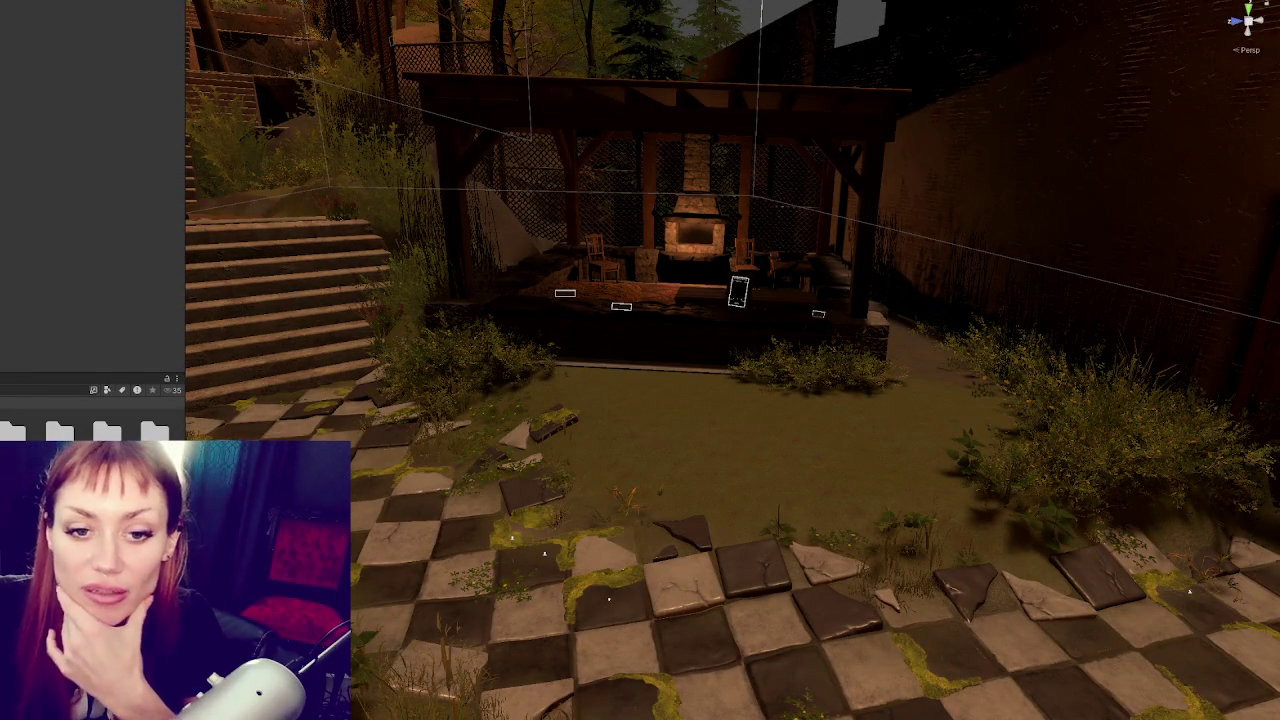
Push the bush beside the pergola against the stone platform and rotate it
{"action": "left_click", "coordinate": [787, 383]}
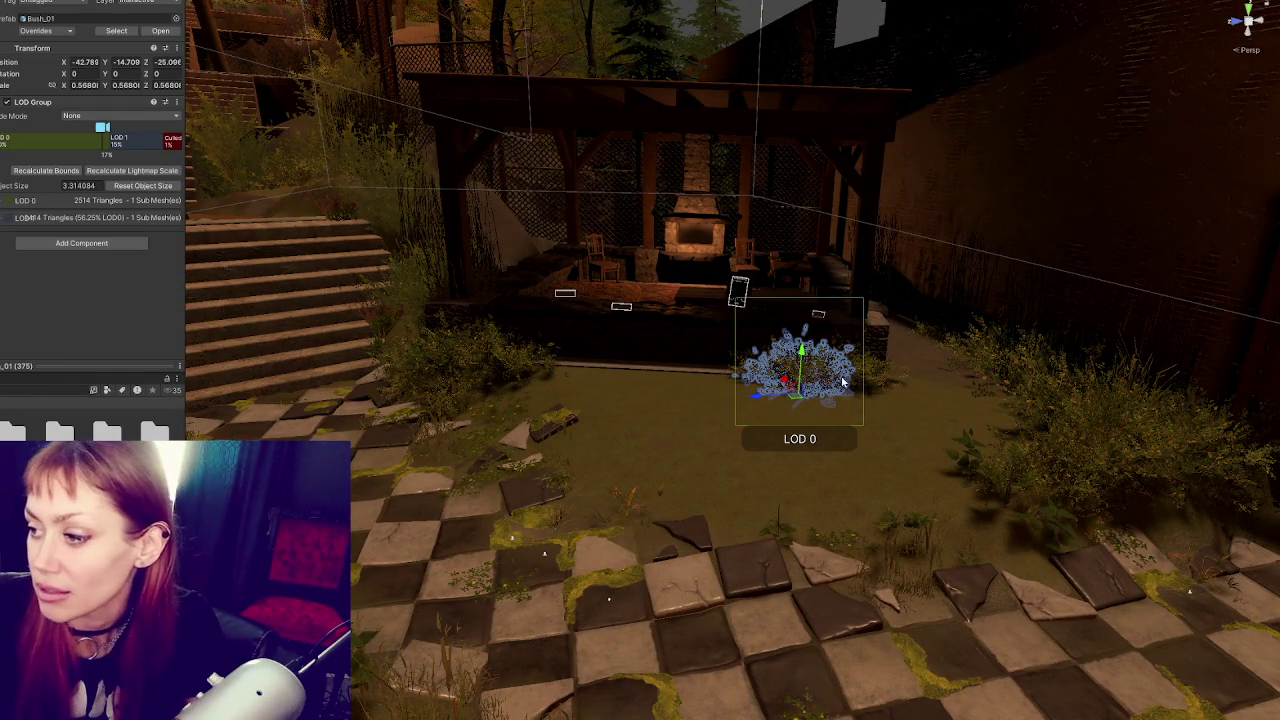
{"action": "key", "text": "f"}
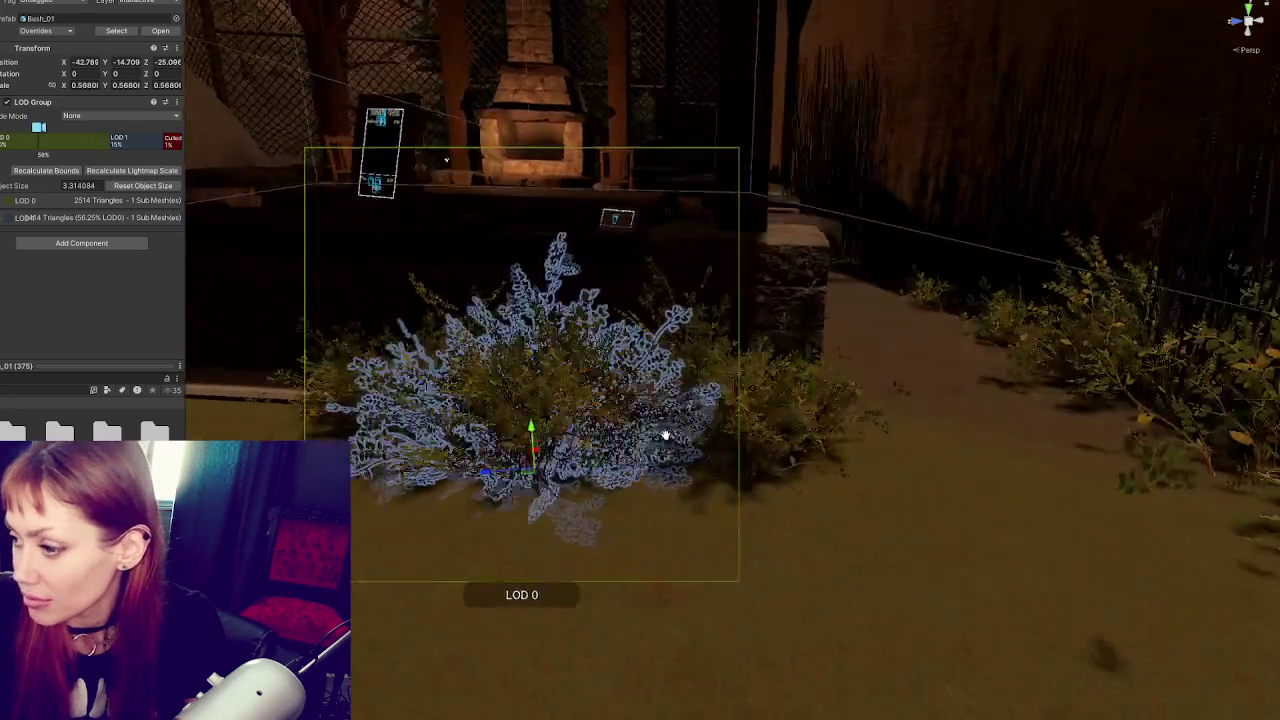
{"action": "left_click_drag", "start_coordinate": [665, 436], "coordinate": [627, 480]}
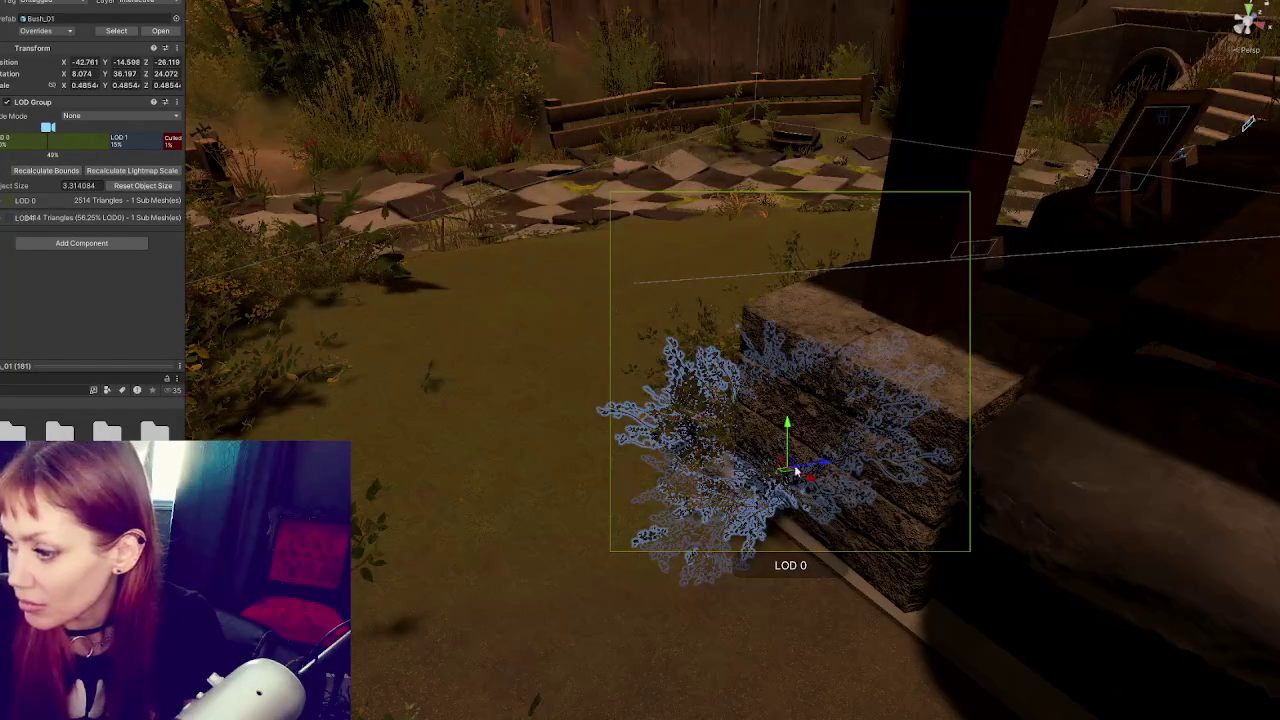
{"action": "mouse_move", "coordinate": [797, 472]}
{"action": "left_mouse_down"}
{"action": "mouse_move", "coordinate": [773, 455]}
{"action": "mouse_move", "coordinate": [808, 460]}
{"action": "mouse_move", "coordinate": [762, 420]}
{"action": "mouse_move", "coordinate": [800, 425]}
{"action": "mouse_move", "coordinate": [752, 434]}
{"action": "mouse_move", "coordinate": [745, 404]}
{"action": "mouse_move", "coordinate": [797, 426]}
{"action": "mouse_move", "coordinate": [785, 407]}
{"action": "left_mouse_up"}
{"action": "key", "text": "w"}
{"action": "mouse_move", "coordinate": [808, 457]}
{"action": "left_mouse_down"}
{"action": "mouse_move", "coordinate": [806, 423]}
{"action": "mouse_move", "coordinate": [665, 375]}
{"action": "mouse_move", "coordinate": [840, 440]}
{"action": "mouse_move", "coordinate": [968, 460]}
{"action": "left_mouse_up"}
{"action": "key", "text": "e"}
{"action": "left_click_drag", "start_coordinate": [812, 436], "coordinate": [828, 435]}
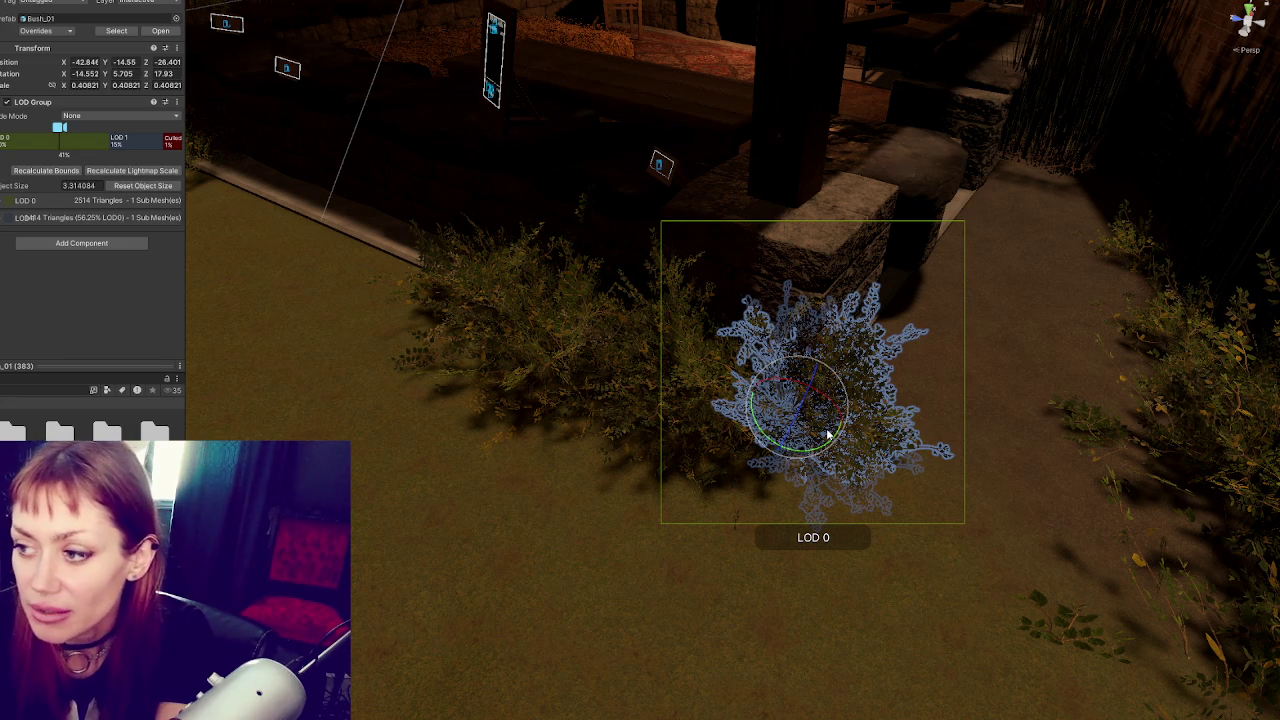
{"action": "mouse_move", "coordinate": [828, 432]}
{"action": "left_mouse_down"}
{"action": "mouse_move", "coordinate": [944, 405]}
{"action": "mouse_move", "coordinate": [777, 449]}
{"action": "mouse_move", "coordinate": [757, 423]}
{"action": "left_mouse_up"}
Move the left Bush_01 toward the platform corner
{"action": "left_click", "coordinate": [777, 449]}
{"action": "key", "text": "f"}
{"action": "key", "text": "w"}
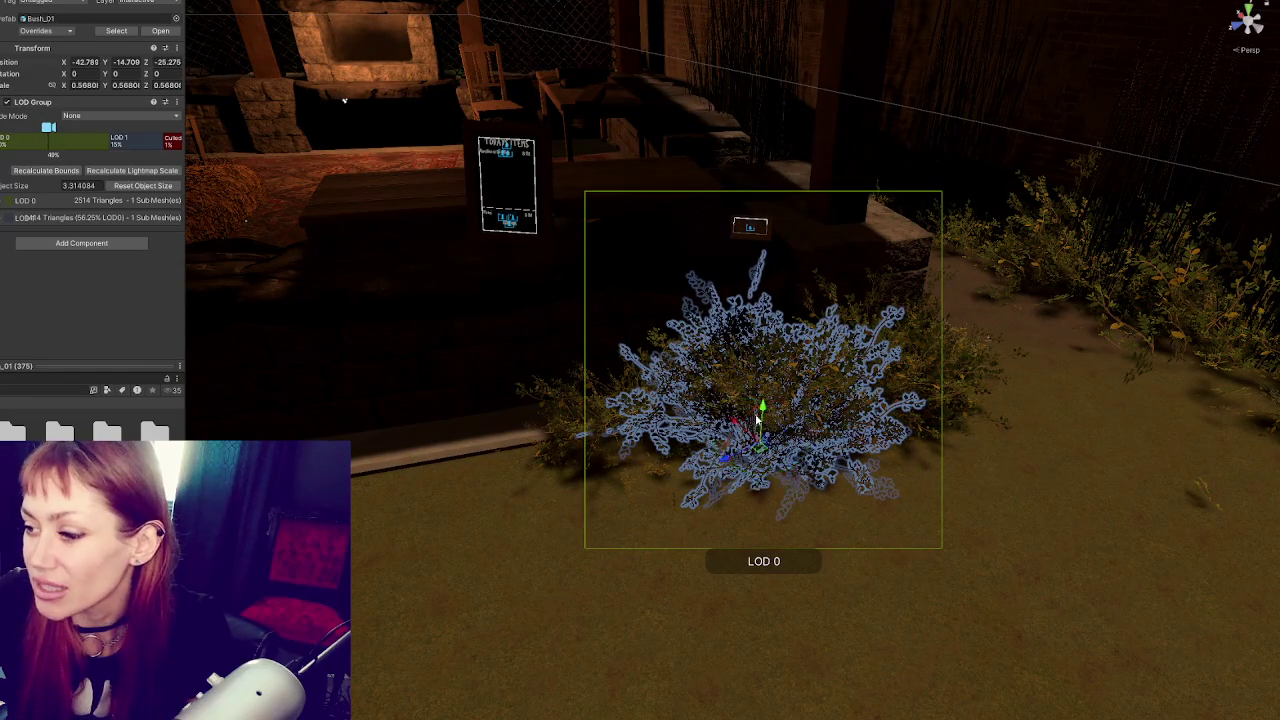
{"action": "left_click", "coordinate": [579, 435]}
{"action": "mouse_move", "coordinate": [688, 424]}
{"action": "left_mouse_down"}
{"action": "mouse_move", "coordinate": [710, 418]}
{"action": "mouse_move", "coordinate": [635, 418]}
{"action": "mouse_move", "coordinate": [1057, 365]}
{"action": "mouse_move", "coordinate": [900, 332]}
{"action": "mouse_move", "coordinate": [837, 386]}
{"action": "mouse_move", "coordinate": [734, 349]}
{"action": "mouse_move", "coordinate": [658, 357]}
{"action": "mouse_move", "coordinate": [586, 316]}
{"action": "mouse_move", "coordinate": [654, 343]}
{"action": "left_mouse_up"}
{"action": "left_click", "coordinate": [837, 386]}
Select and rotate a grass clump on the lawn, then delete the clumps and undo it
{"action": "mouse_move", "coordinate": [817, 303]}
{"action": "left_mouse_down", "text": "alt"}
{"action": "mouse_move", "coordinate": [763, 306]}
{"action": "mouse_move", "coordinate": [921, 321]}
{"action": "mouse_move", "coordinate": [926, 240]}
{"action": "mouse_move", "coordinate": [828, 364]}
{"action": "left_mouse_up", "text": "alt"}
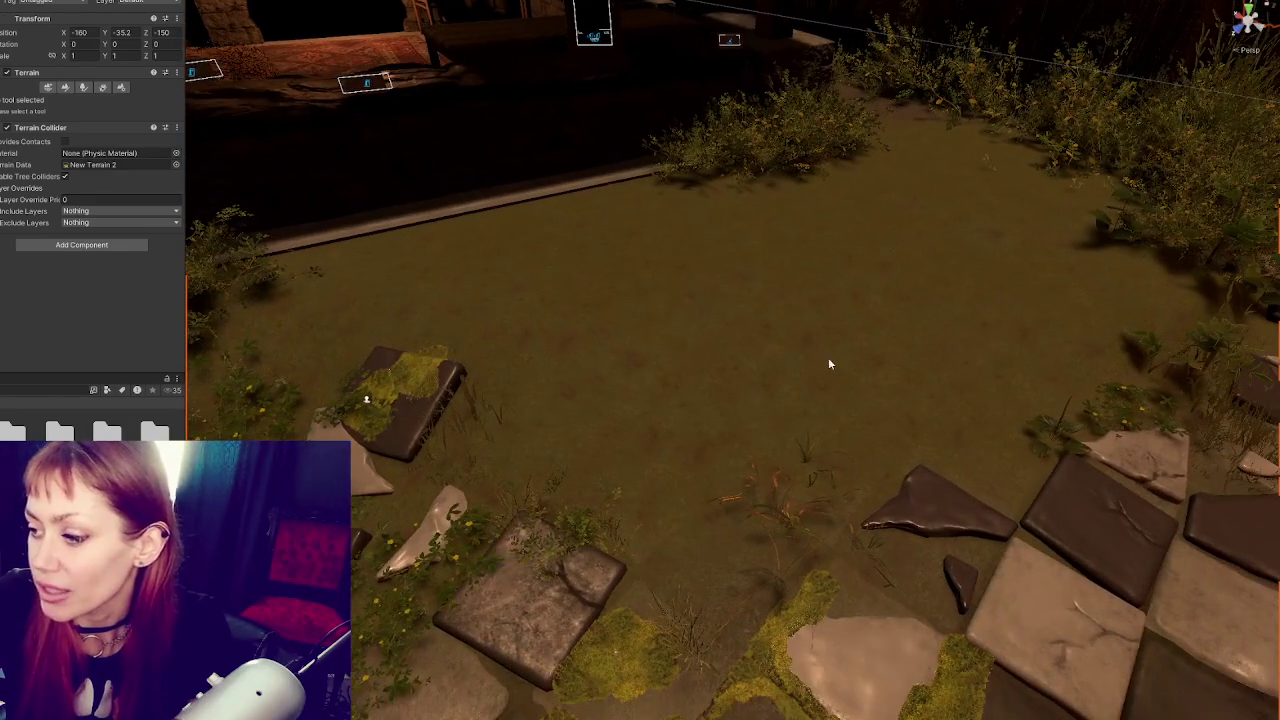
{"action": "left_click", "coordinate": [792, 527]}
{"action": "key", "text": "f"}
{"action": "mouse_move", "coordinate": [768, 556]}
{"action": "left_mouse_down", "text": "alt"}
{"action": "mouse_move", "coordinate": [691, 392]}
{"action": "mouse_move", "coordinate": [870, 424]}
{"action": "mouse_move", "coordinate": [762, 556]}
{"action": "mouse_move", "coordinate": [530, 410]}
{"action": "mouse_move", "coordinate": [510, 400]}
{"action": "mouse_move", "coordinate": [503, 412]}
{"action": "mouse_move", "coordinate": [517, 400]}
{"action": "mouse_move", "coordinate": [435, 428]}
{"action": "mouse_move", "coordinate": [420, 439]}
{"action": "mouse_move", "coordinate": [420, 470]}
{"action": "mouse_move", "coordinate": [610, 460]}
{"action": "mouse_move", "coordinate": [737, 436]}
{"action": "mouse_move", "coordinate": [458, 258]}
{"action": "mouse_move", "coordinate": [465, 281]}
{"action": "mouse_move", "coordinate": [534, 331]}
{"action": "mouse_move", "coordinate": [537, 315]}
{"action": "mouse_move", "coordinate": [478, 322]}
{"action": "mouse_move", "coordinate": [783, 271]}
{"action": "mouse_move", "coordinate": [903, 271]}
{"action": "mouse_move", "coordinate": [794, 326]}
{"action": "mouse_move", "coordinate": [711, 500]}
{"action": "mouse_move", "coordinate": [490, 432]}
{"action": "left_mouse_up", "text": "alt"}
{"action": "key", "text": "e"}
{"action": "key", "text": "Delete"}
{"action": "key", "text": "ctrl+z"}
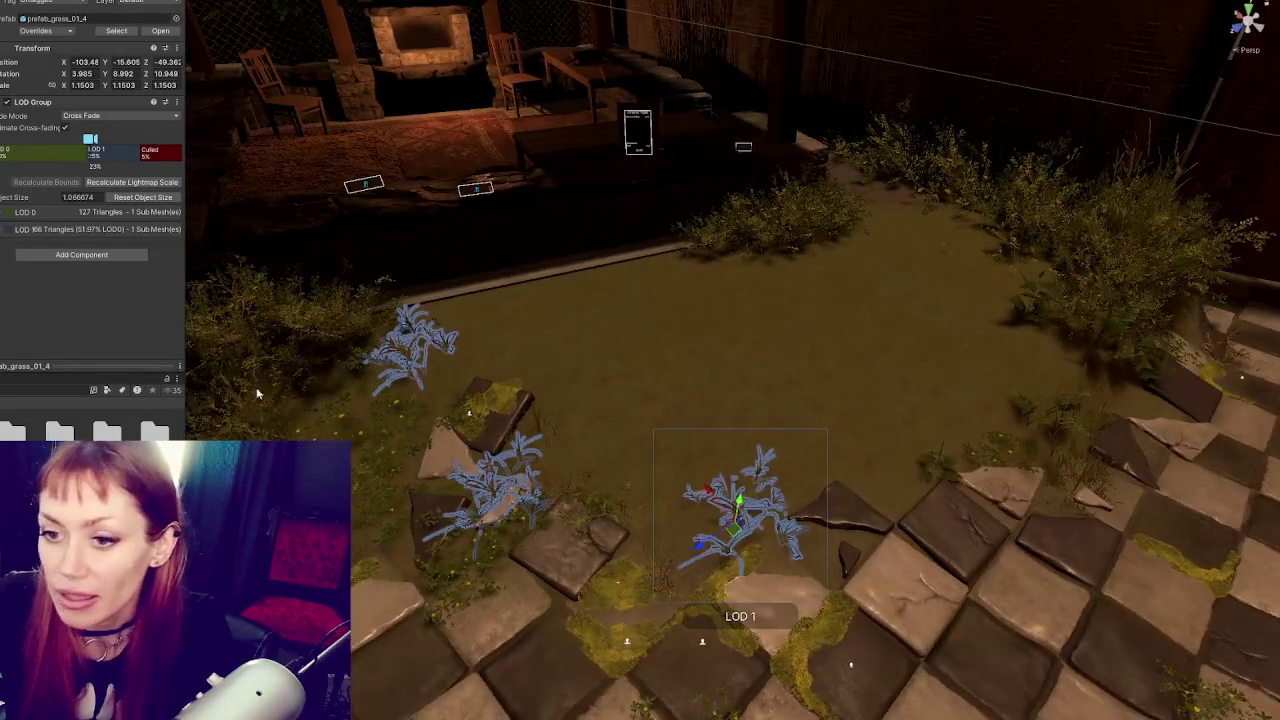
Restore the grass clumps, then move one beside the broken tiles, turn it and shrink it slightly
{"action": "key", "text": "ctrl+z"}
{"action": "key", "text": "ctrl+z"}
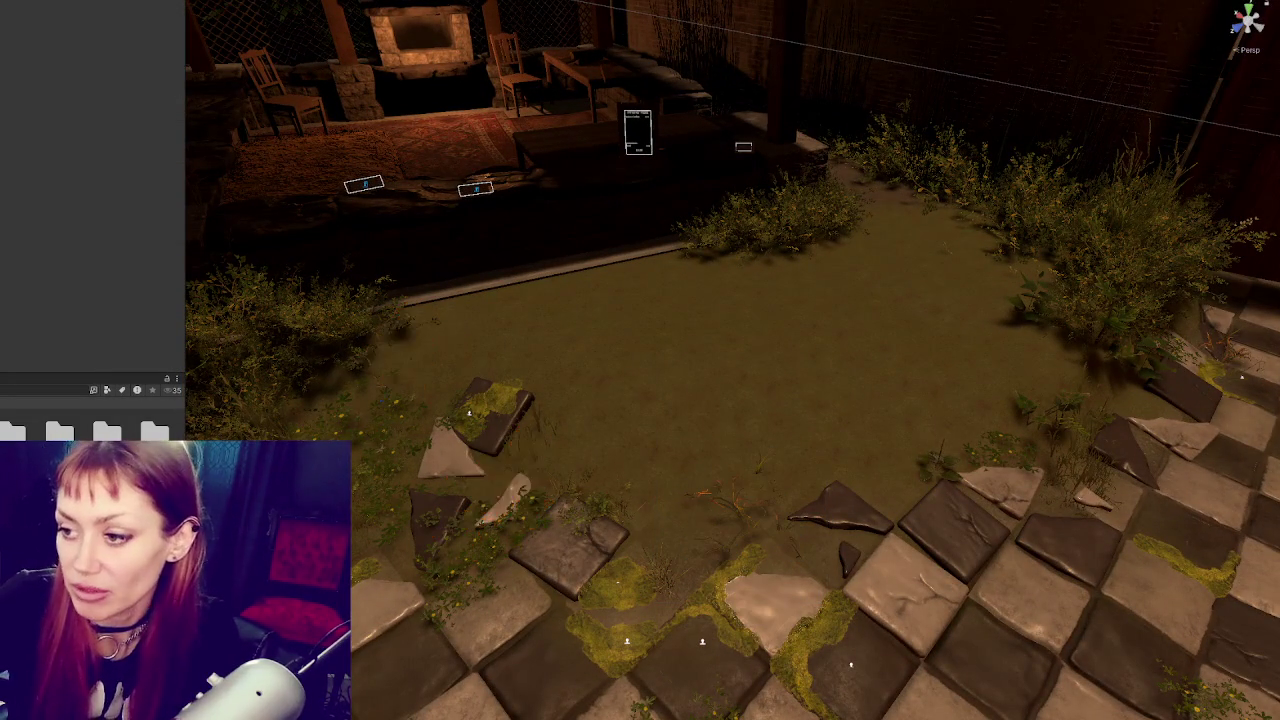
{"action": "key", "text": "ctrl+y"}
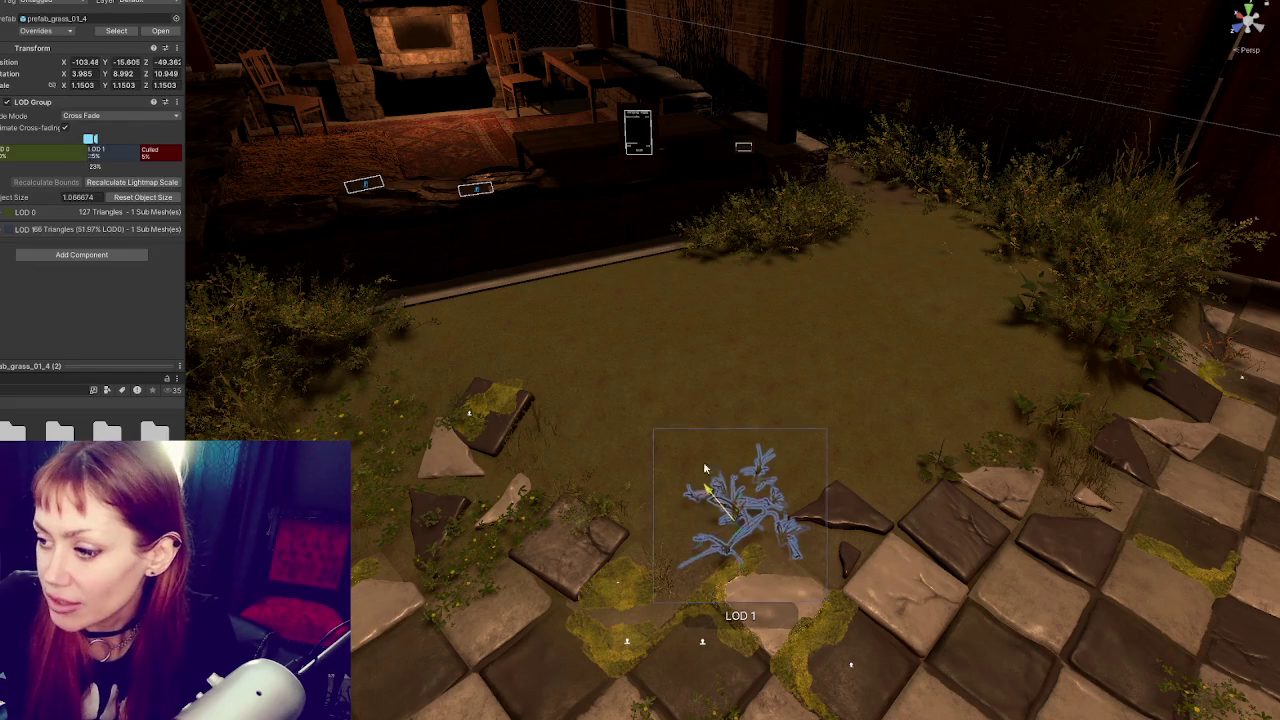
{"action": "key", "text": "ctrl+y"}
{"action": "left_click_drag", "start_coordinate": [600, 418], "coordinate": [332, 548]}
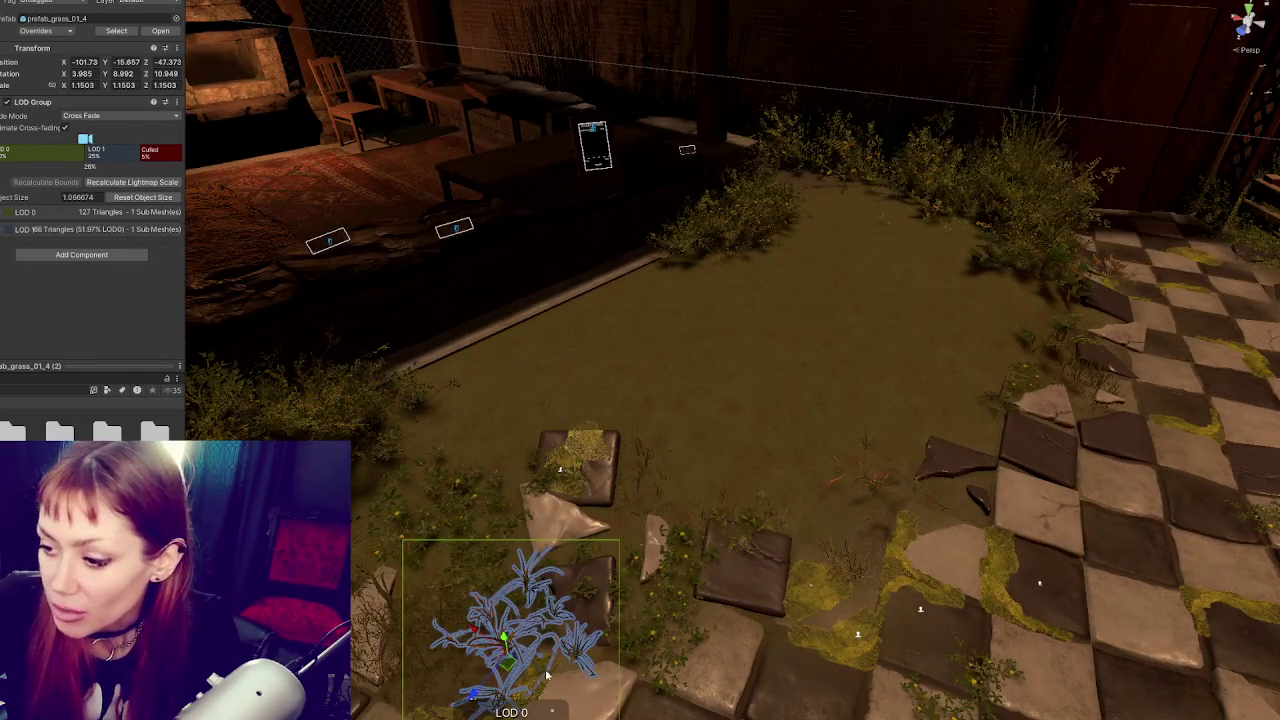
{"action": "mouse_move", "coordinate": [612, 652]}
{"action": "left_mouse_down"}
{"action": "mouse_move", "coordinate": [636, 614]}
{"action": "mouse_move", "coordinate": [512, 680]}
{"action": "left_mouse_up"}
{"action": "key", "text": "f"}
{"action": "key", "text": "r"}
{"action": "mouse_move", "coordinate": [714, 389]}
{"action": "left_mouse_down"}
{"action": "mouse_move", "coordinate": [726, 361]}
{"action": "mouse_move", "coordinate": [714, 386]}
{"action": "mouse_move", "coordinate": [740, 418]}
{"action": "mouse_move", "coordinate": [400, 528]}
{"action": "mouse_move", "coordinate": [590, 561]}
{"action": "mouse_move", "coordinate": [371, 586]}
{"action": "mouse_move", "coordinate": [534, 437]}
{"action": "mouse_move", "coordinate": [897, 487]}
{"action": "mouse_move", "coordinate": [671, 420]}
{"action": "mouse_move", "coordinate": [829, 435]}
{"action": "mouse_move", "coordinate": [757, 443]}
{"action": "mouse_move", "coordinate": [755, 462]}
{"action": "left_mouse_up"}
{"action": "key", "text": "e"}
{"action": "key", "text": "w"}
{"action": "key", "text": "e"}
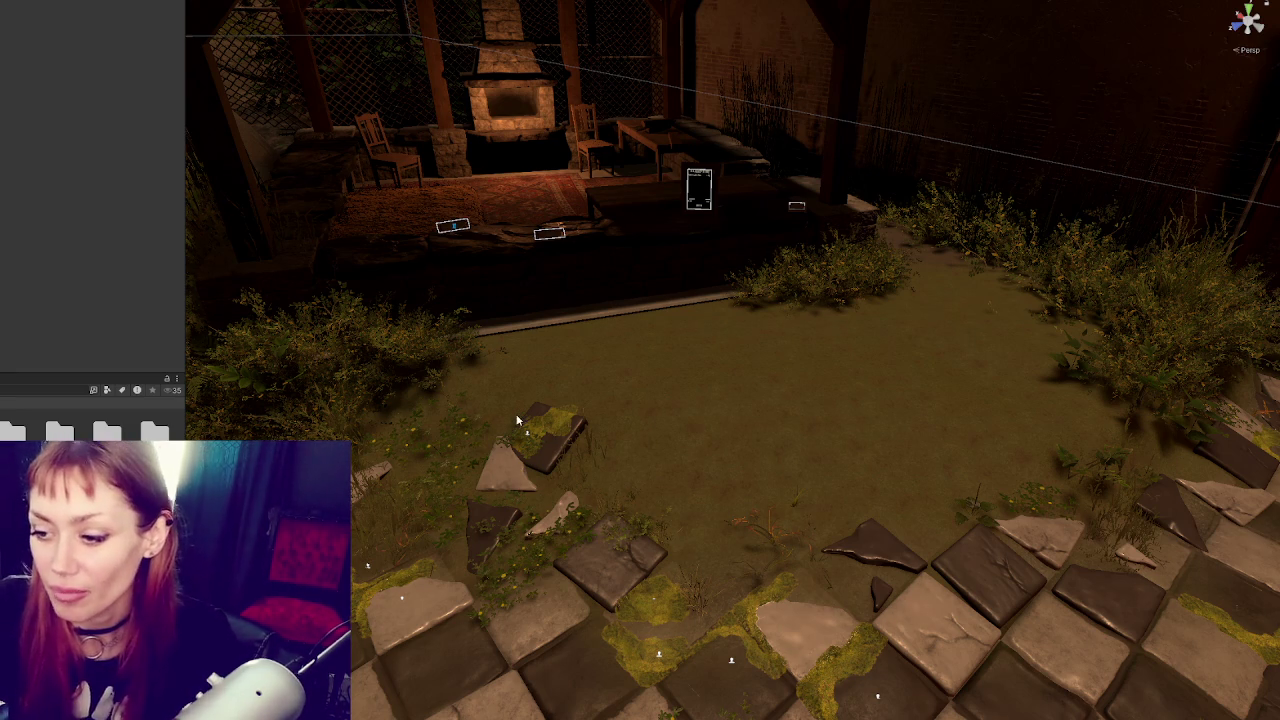
Shift the mossy dark tile slightly and slide the triangular pale tile left
{"action": "left_click", "coordinate": [545, 440]}
{"action": "key", "text": "f"}
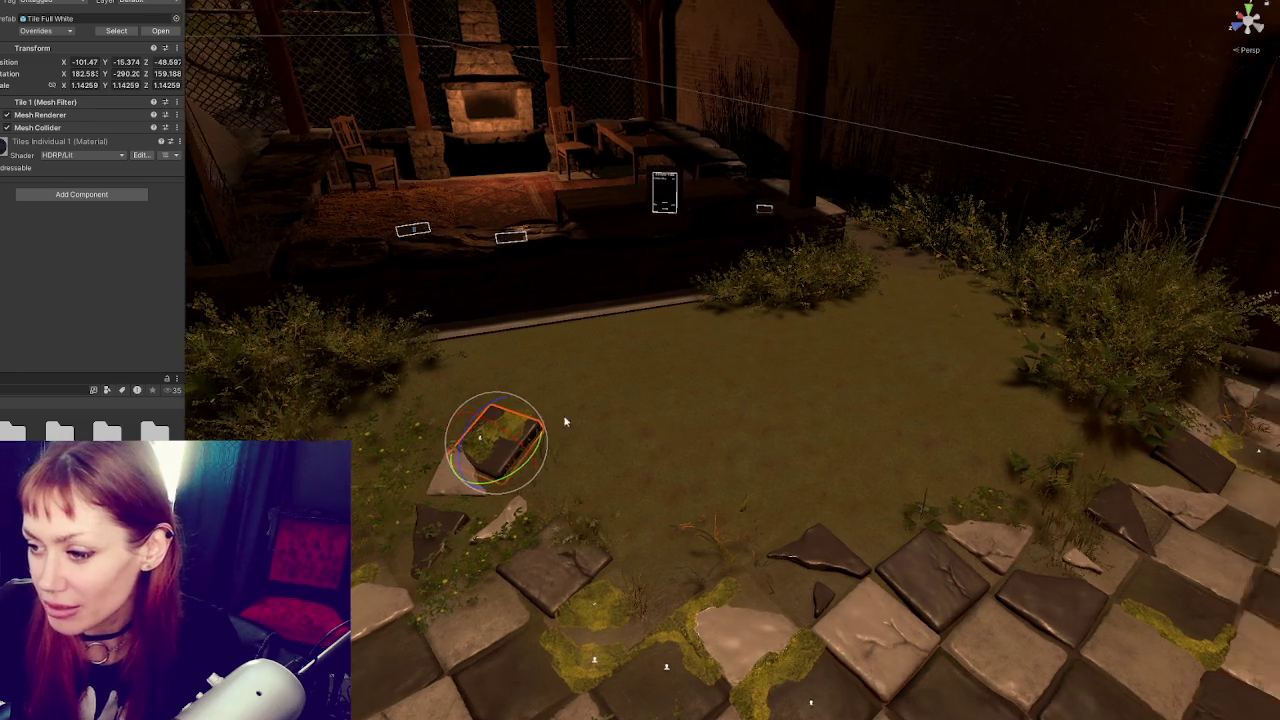
{"action": "key", "text": "w"}
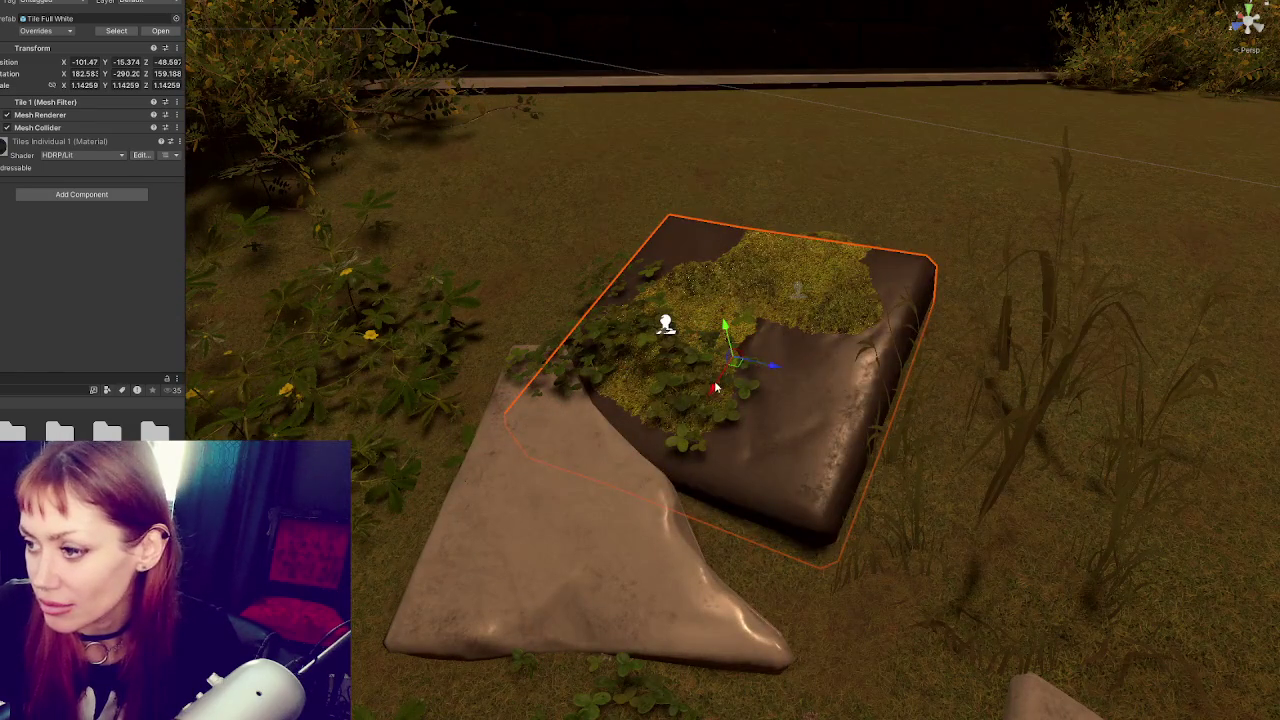
{"action": "left_click_drag", "start_coordinate": [745, 355], "coordinate": [753, 341]}
{"action": "left_click", "coordinate": [557, 514]}
{"action": "scroll", "coordinate": [600, 480], "scroll_direction": "down", "scroll_amount": 2}
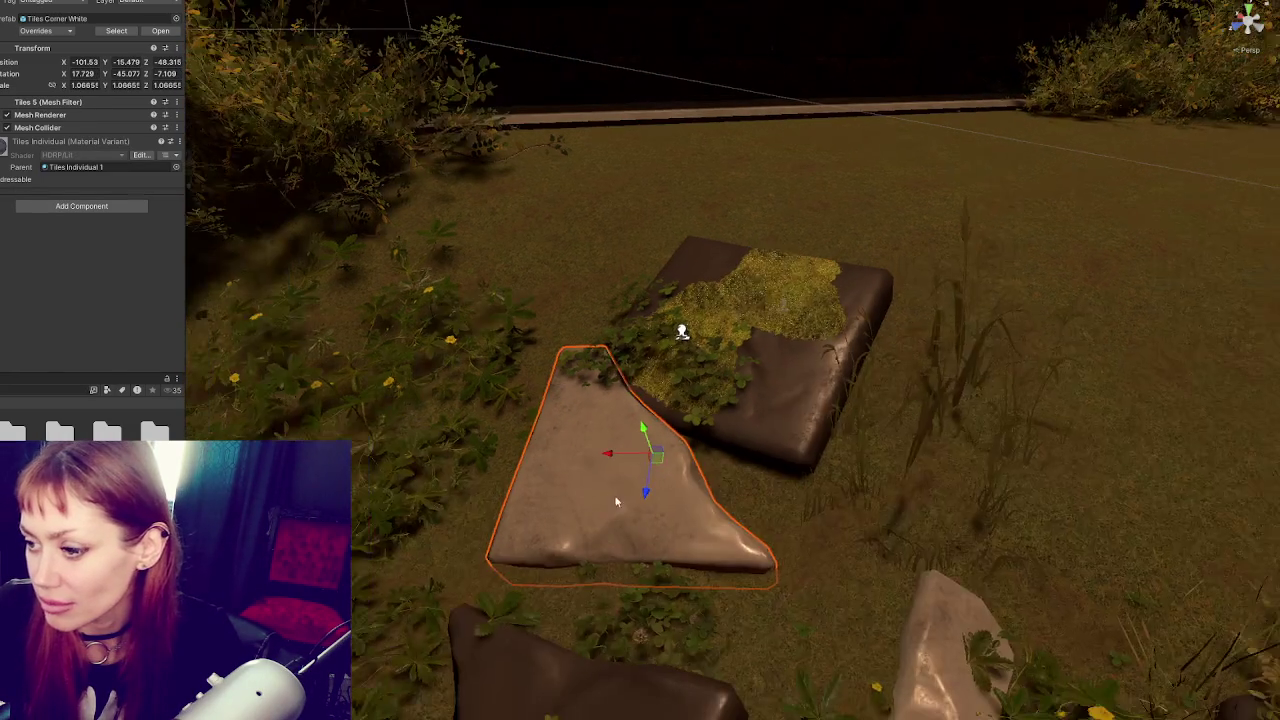
{"action": "mouse_move", "coordinate": [614, 458]}
{"action": "left_mouse_down"}
{"action": "mouse_move", "coordinate": [528, 457]}
{"action": "mouse_move", "coordinate": [553, 455]}
{"action": "left_mouse_up"}
{"action": "scroll", "coordinate": [780, 371], "scroll_direction": "down", "scroll_amount": 2}
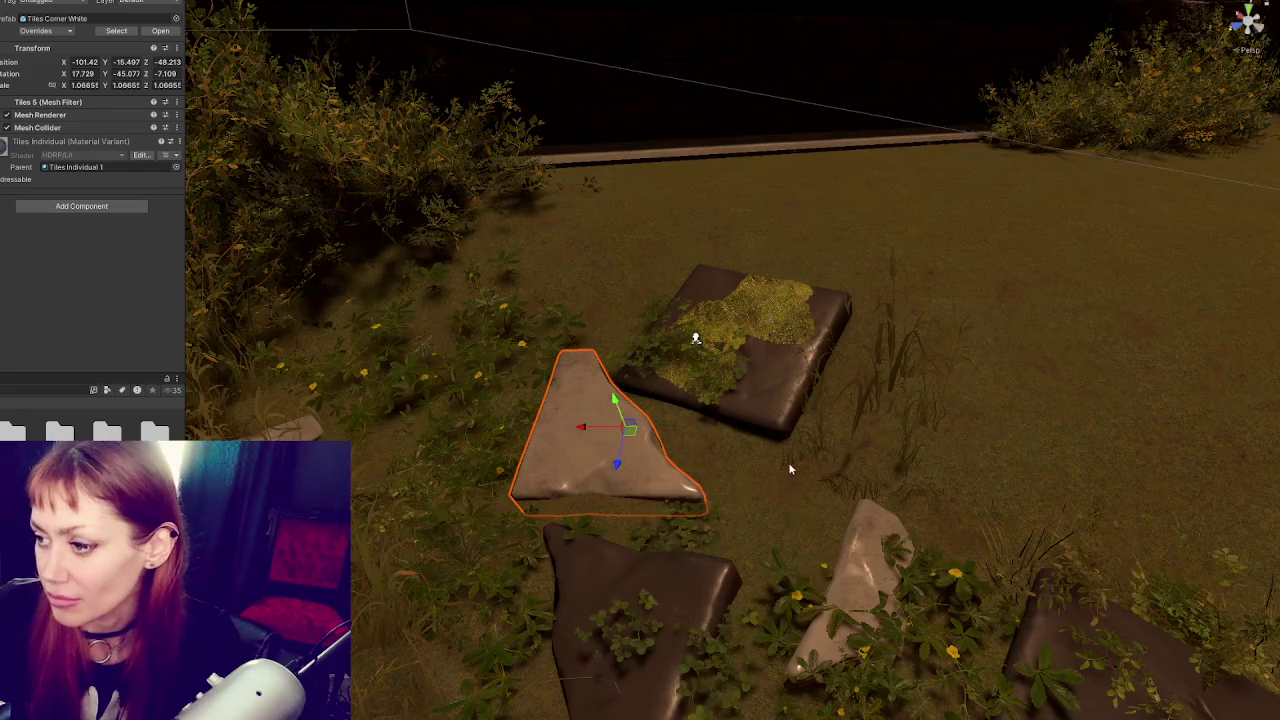
Move the flowery foliage clump between the tiles, turned about 54° and scaled to 0.82322
{"action": "left_click", "coordinate": [772, 614]}
{"action": "key", "text": "f"}
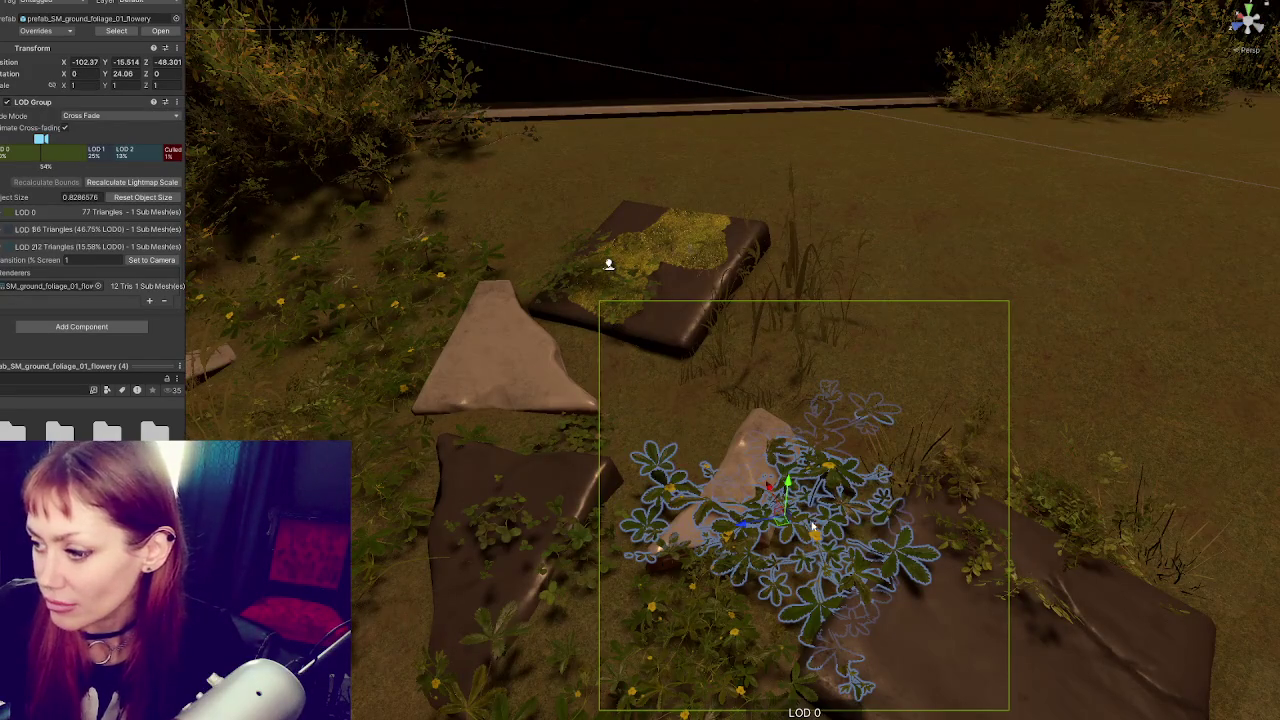
{"action": "mouse_move", "coordinate": [770, 490]}
{"action": "left_mouse_down"}
{"action": "mouse_move", "coordinate": [685, 362]}
{"action": "mouse_move", "coordinate": [690, 395]}
{"action": "mouse_move", "coordinate": [631, 425]}
{"action": "mouse_move", "coordinate": [661, 420]}
{"action": "mouse_move", "coordinate": [665, 395]}
{"action": "left_mouse_up"}
{"action": "key", "text": "e"}
{"action": "key", "text": "w"}
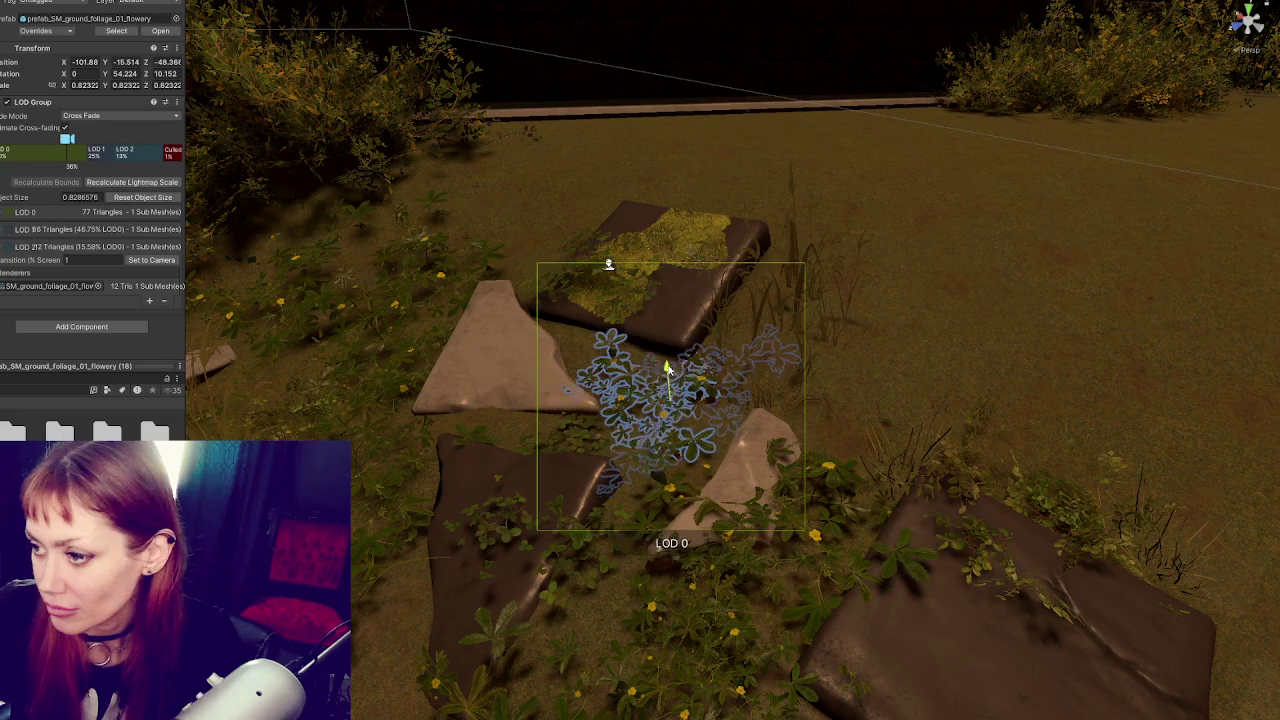
{"action": "scroll", "coordinate": [670, 366], "scroll_direction": "down", "scroll_amount": 10}
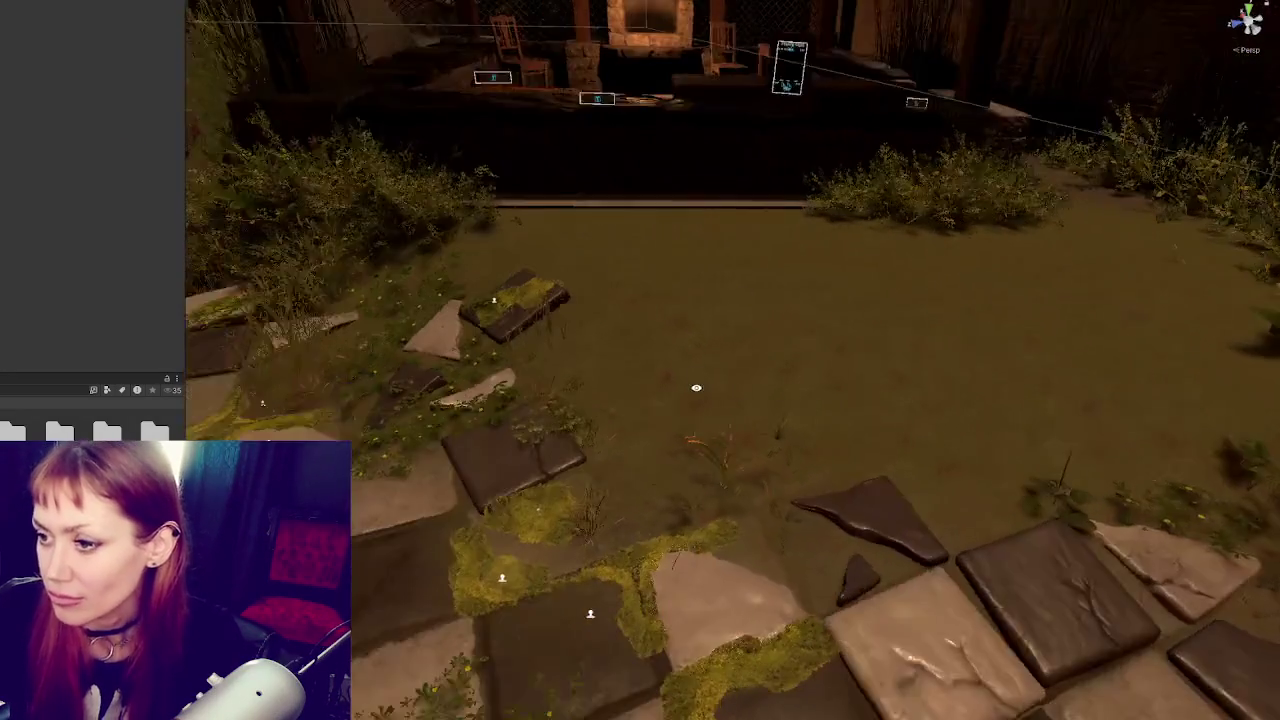
Duplicate the flowery foliage clump twice, placing copies among the tiles, one turned about 119°
{"action": "mouse_move", "coordinate": [696, 387]}
{"action": "left_mouse_down"}
{"action": "mouse_move", "coordinate": [493, 370]}
{"action": "mouse_move", "coordinate": [455, 425]}
{"action": "mouse_move", "coordinate": [448, 465]}
{"action": "mouse_move", "coordinate": [478, 480]}
{"action": "left_mouse_up"}
{"action": "left_click", "coordinate": [463, 386]}
{"action": "key", "text": "ctrl+d"}
{"action": "mouse_move", "coordinate": [466, 423]}
{"action": "left_mouse_down"}
{"action": "mouse_move", "coordinate": [774, 424]}
{"action": "mouse_move", "coordinate": [782, 528]}
{"action": "mouse_move", "coordinate": [770, 540]}
{"action": "left_mouse_up"}
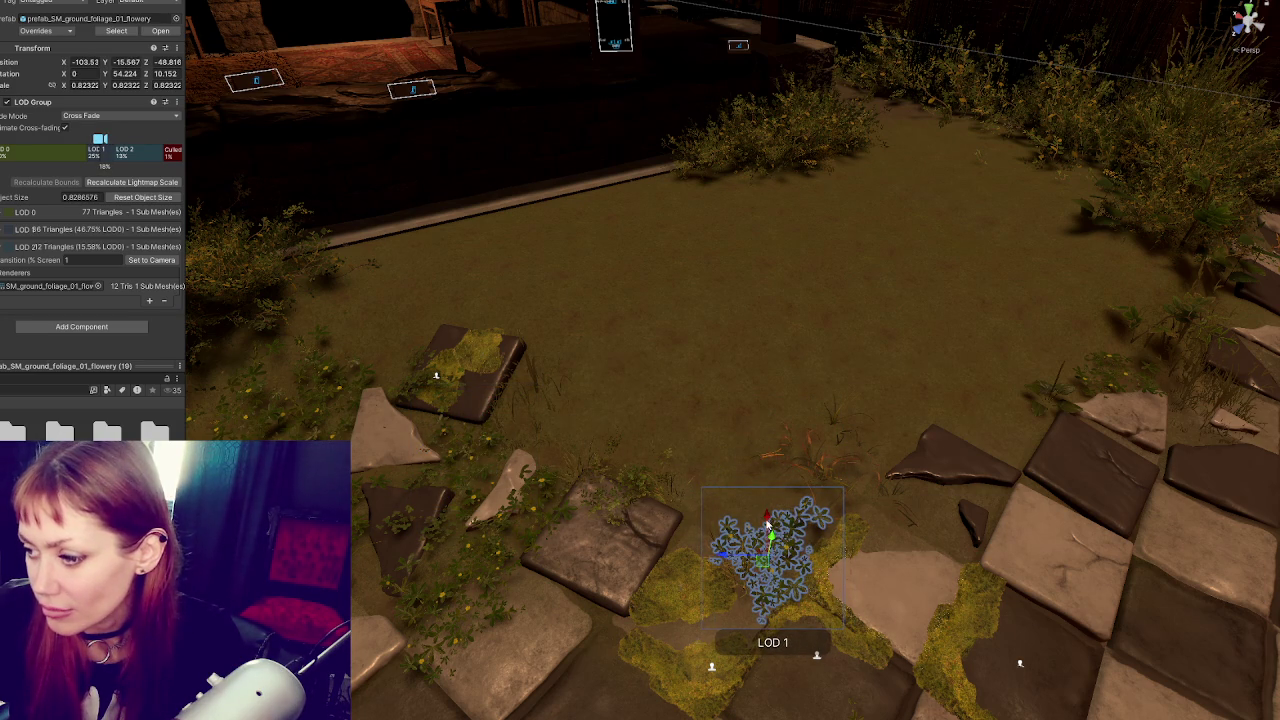
{"action": "key", "text": "ctrl+d"}
{"action": "mouse_move", "coordinate": [768, 525]}
{"action": "left_mouse_down"}
{"action": "mouse_move", "coordinate": [655, 562]}
{"action": "mouse_move", "coordinate": [715, 590]}
{"action": "mouse_move", "coordinate": [735, 585]}
{"action": "mouse_move", "coordinate": [703, 523]}
{"action": "mouse_move", "coordinate": [727, 515]}
{"action": "mouse_move", "coordinate": [547, 540]}
{"action": "mouse_move", "coordinate": [558, 285]}
{"action": "mouse_move", "coordinate": [460, 299]}
{"action": "left_mouse_up"}
{"action": "key", "text": "w"}
{"action": "left_click", "coordinate": [714, 512]}
{"action": "mouse_move", "coordinate": [682, 408]}
{"action": "left_mouse_down"}
{"action": "mouse_move", "coordinate": [591, 334]}
{"action": "mouse_move", "coordinate": [674, 394]}
{"action": "left_mouse_up"}
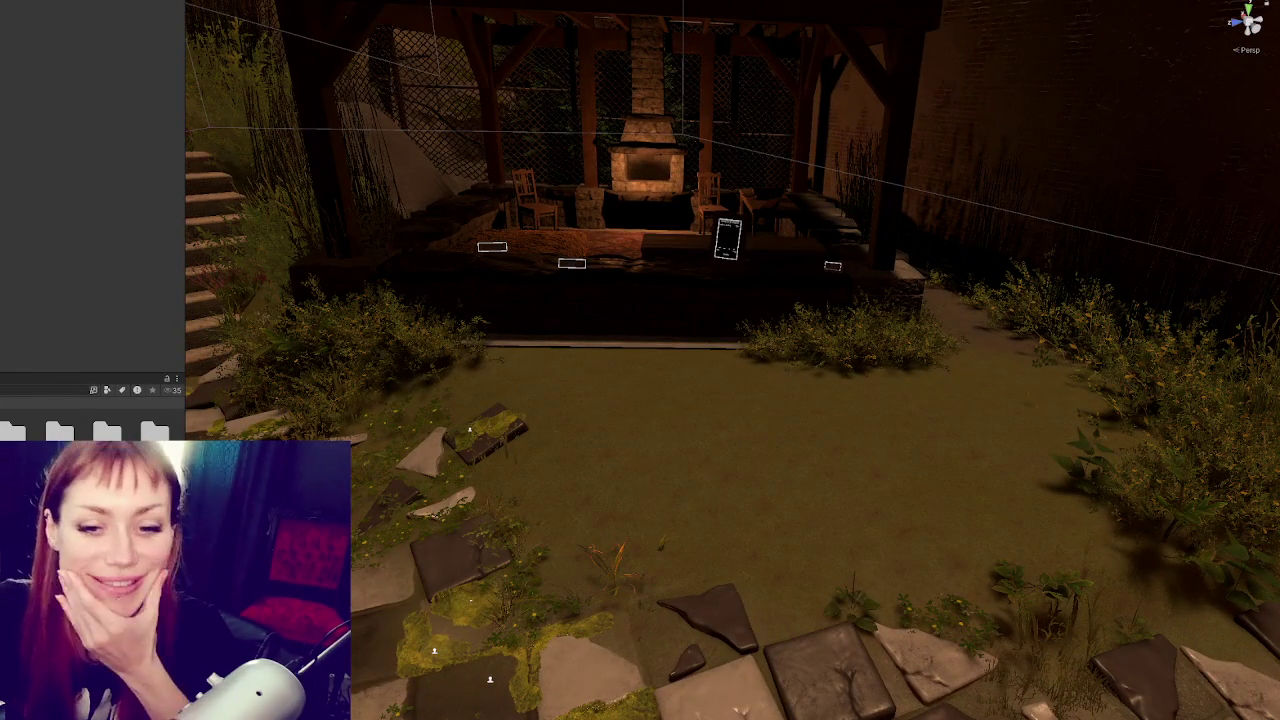